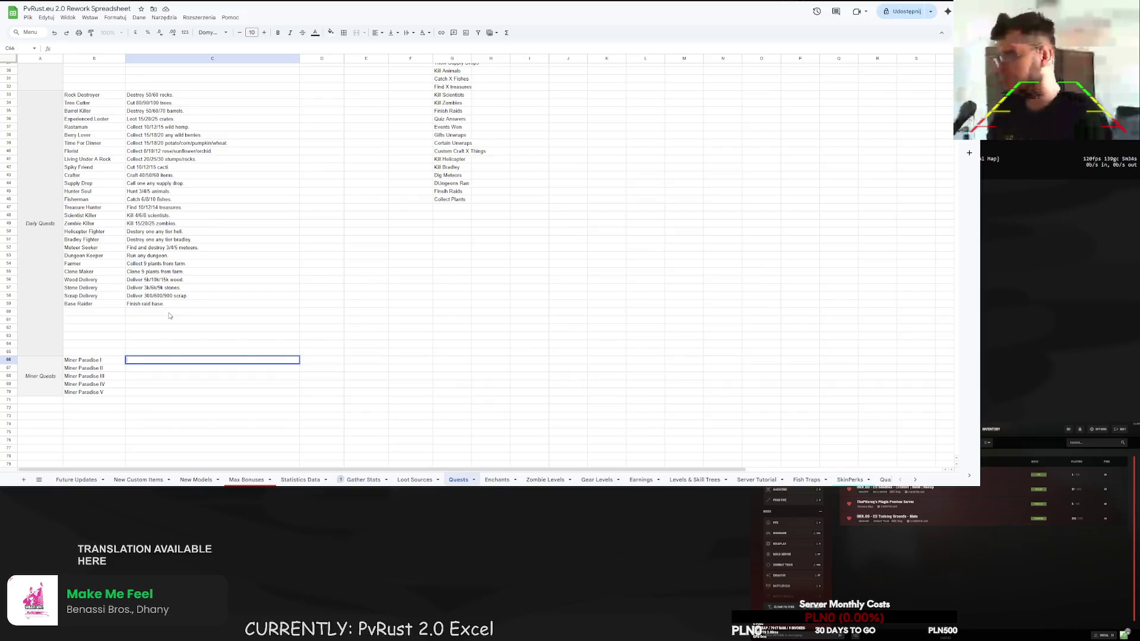
Enter 'Destroy 100 of each rock.' for Miner Paradise I and a 200-rock copy for Miner Paradise II.
text(Destroy 100 of)
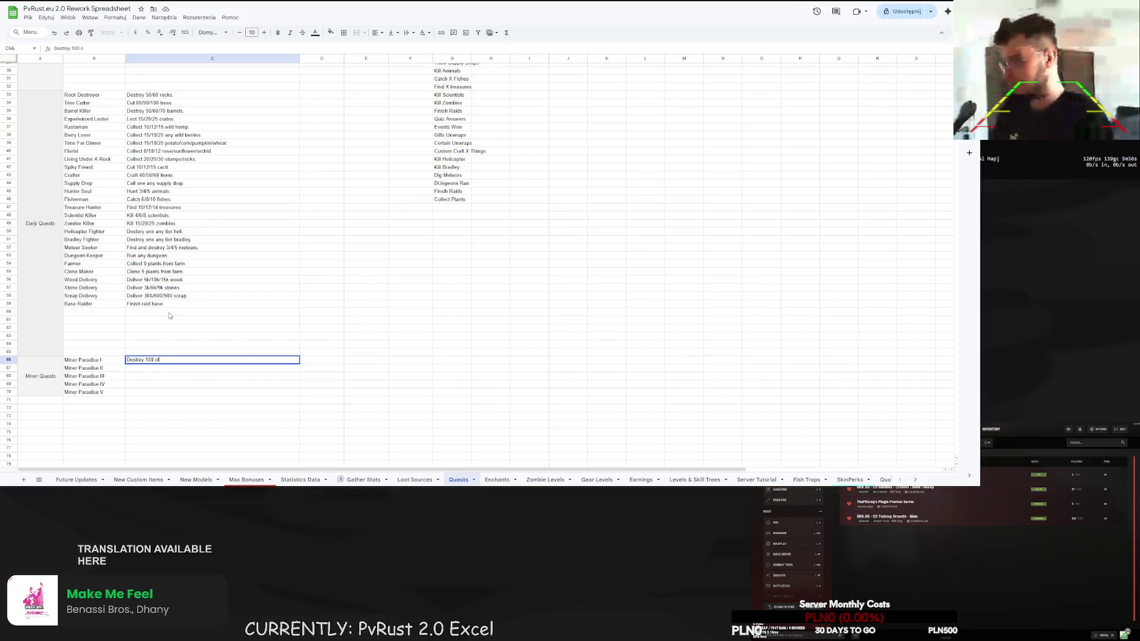
text( each rock.)
key(Return)
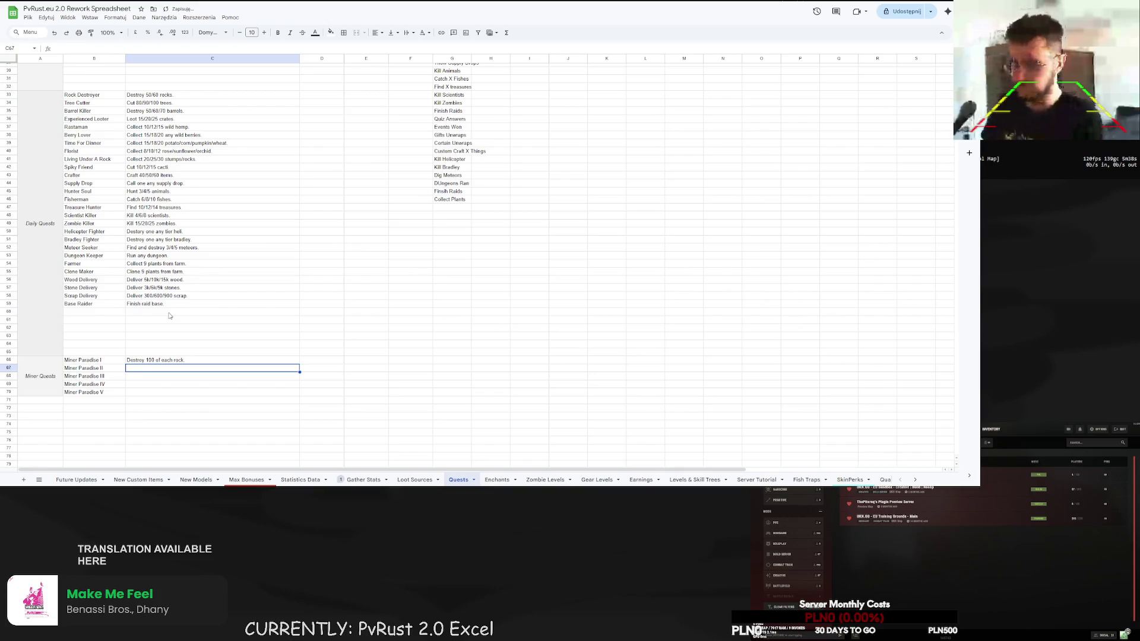
click(151, 360)
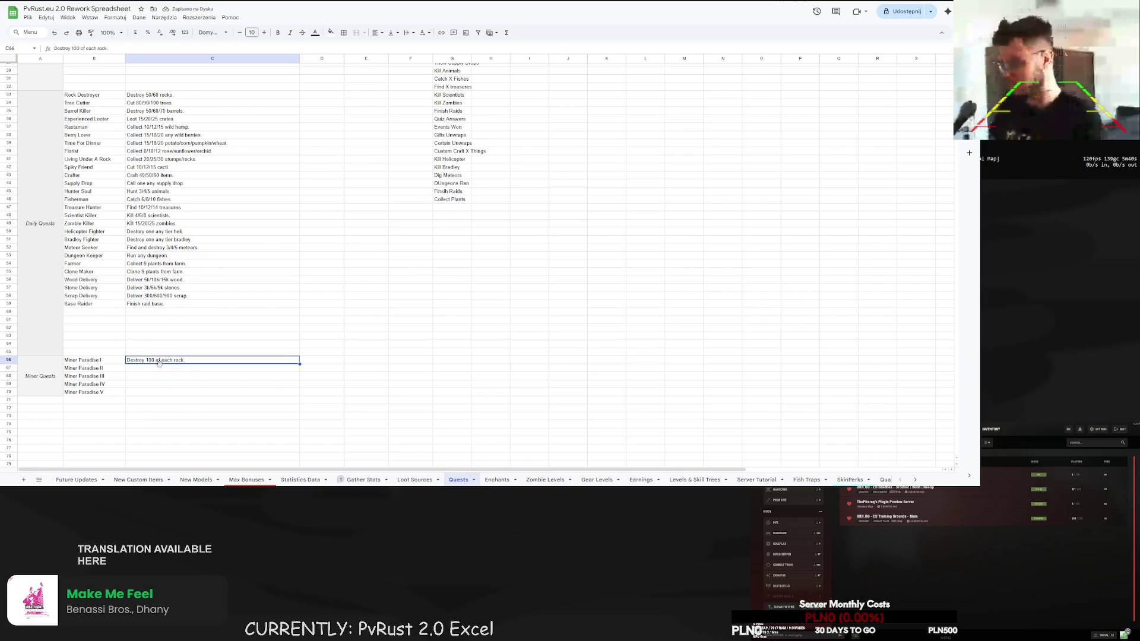
key(ctrl+c)
click(150, 368)
key(ctrl+v)
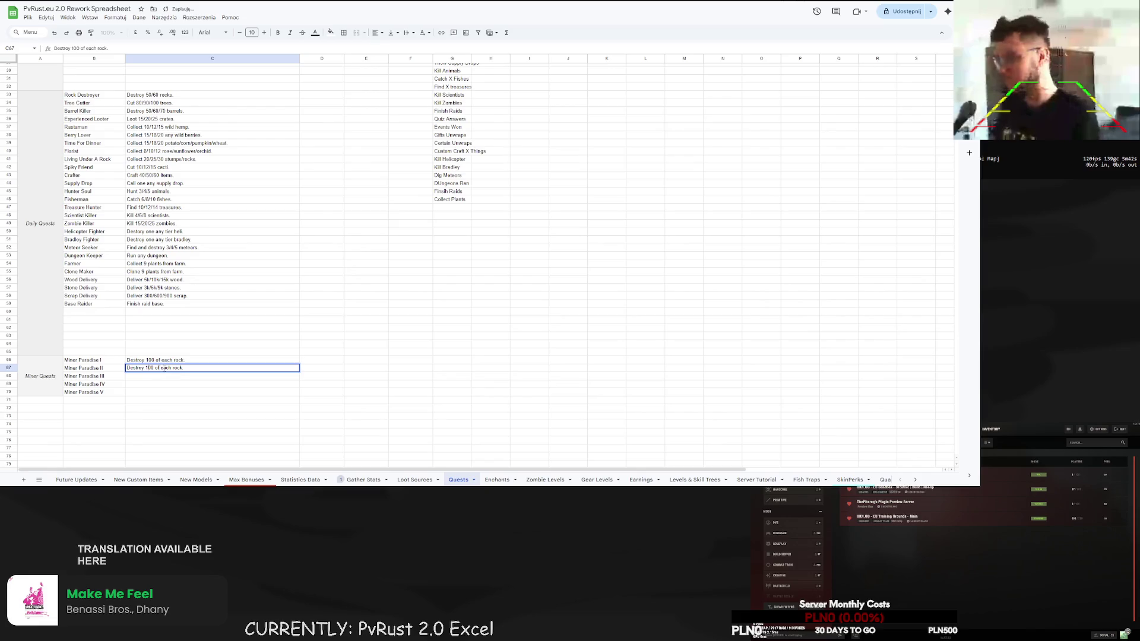
key(BackSpace)
text(2)
key(Return)
Copy the description to Miner Paradise III with the count changed to 500.
click(136, 369)
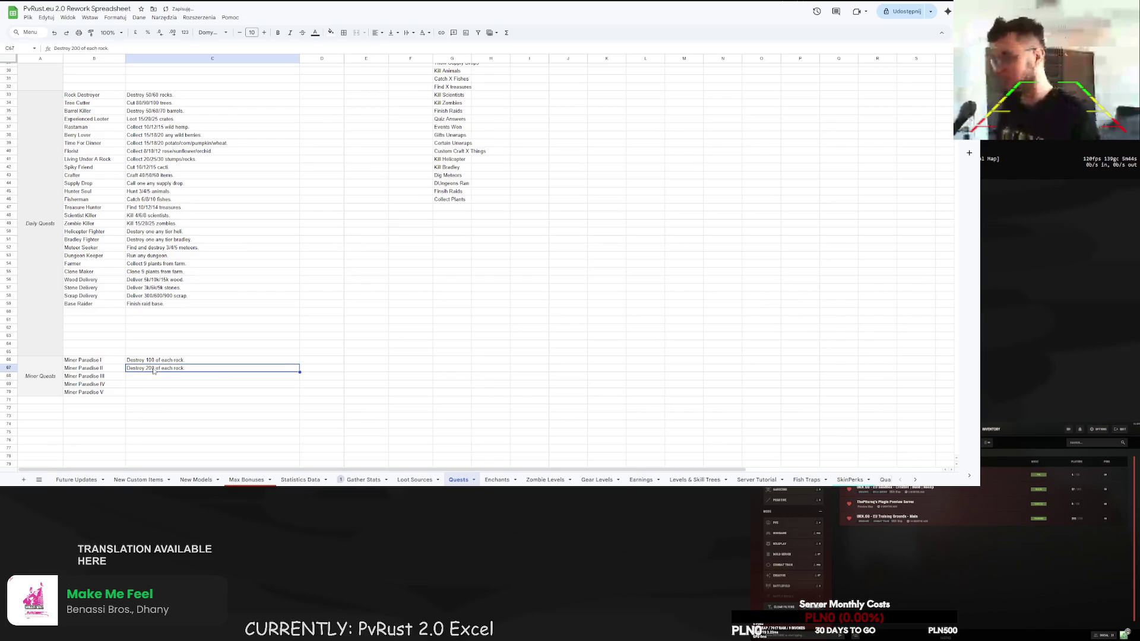
key(ctrl+c)
click(136, 376)
key(ctrl+v)
double_click(149, 376)
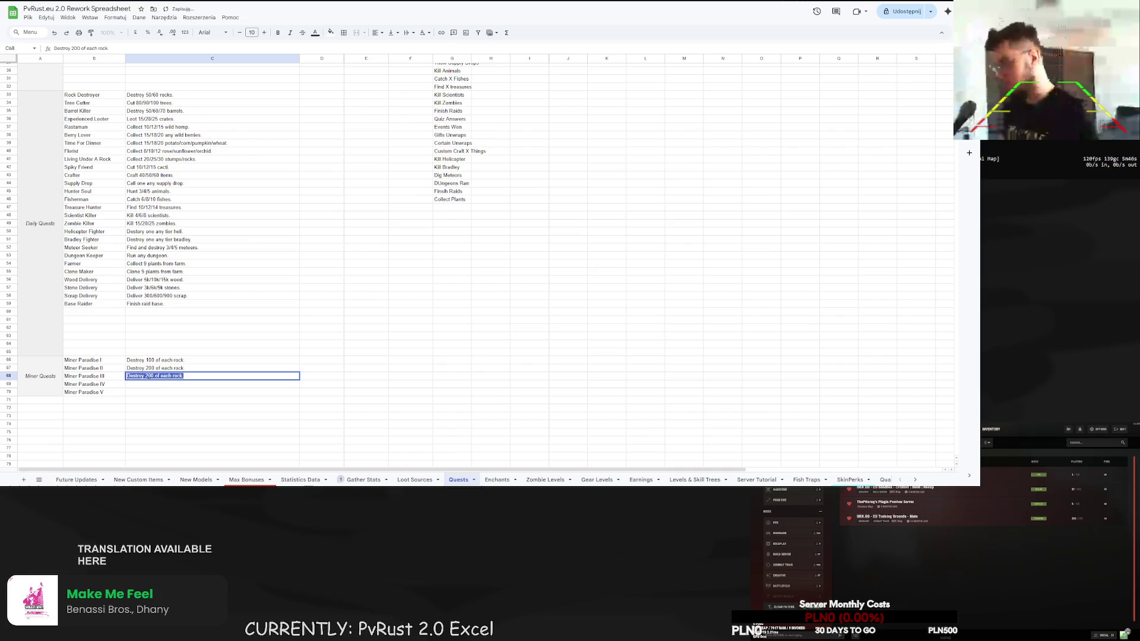
text(500)
key(Return)
Add Miner Paradise IV and V descriptions with counts 1000 and 2500 rocks.
key(ctrl+v)
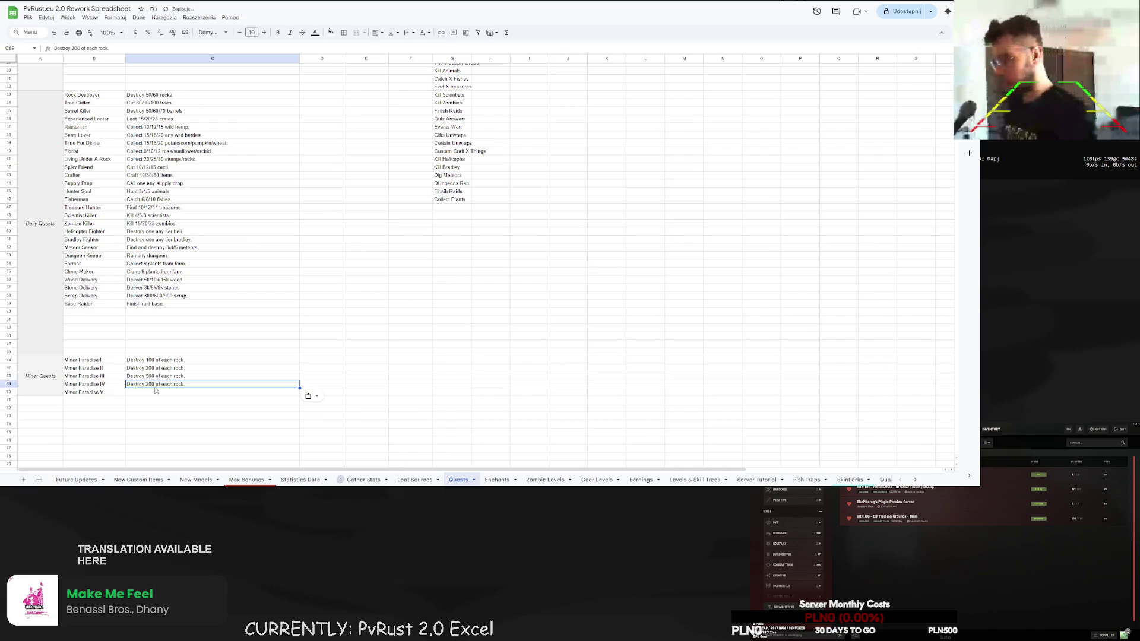
double_click(149, 385)
text(1000)
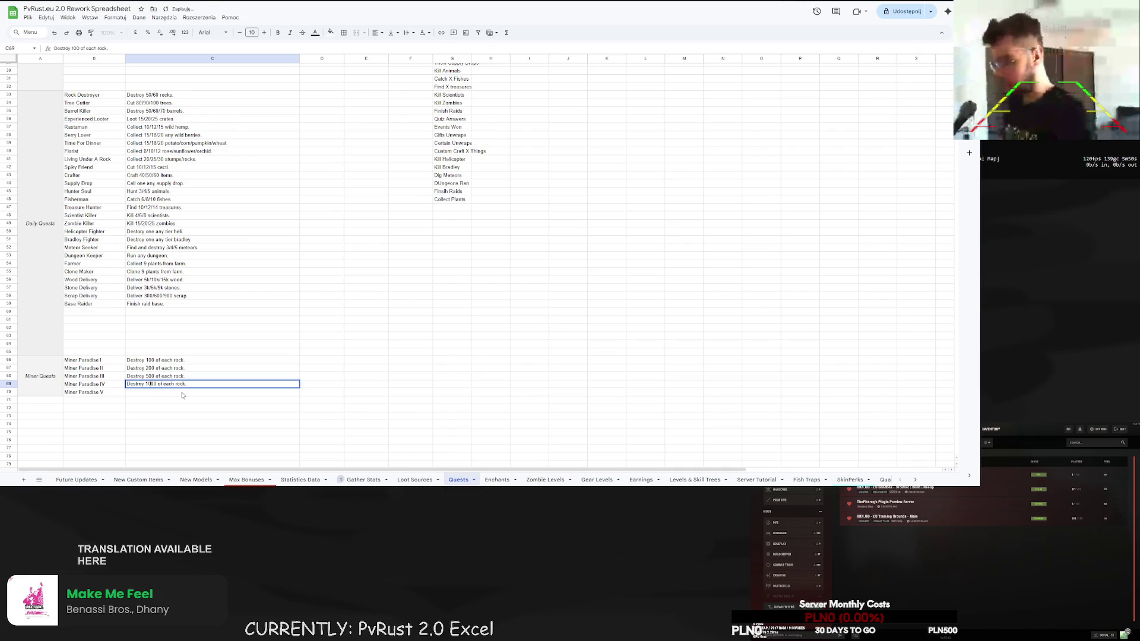
key(Return)
key(ctrl+v)
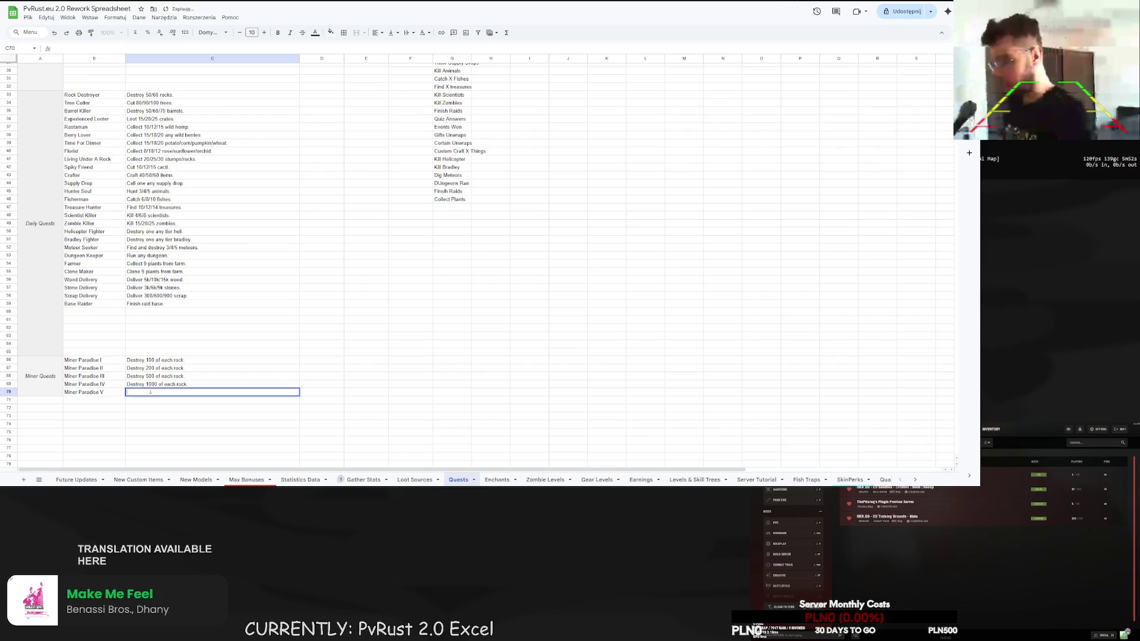
double_click(148, 392)
key(BackSpace)
text(2000 of each rock.)
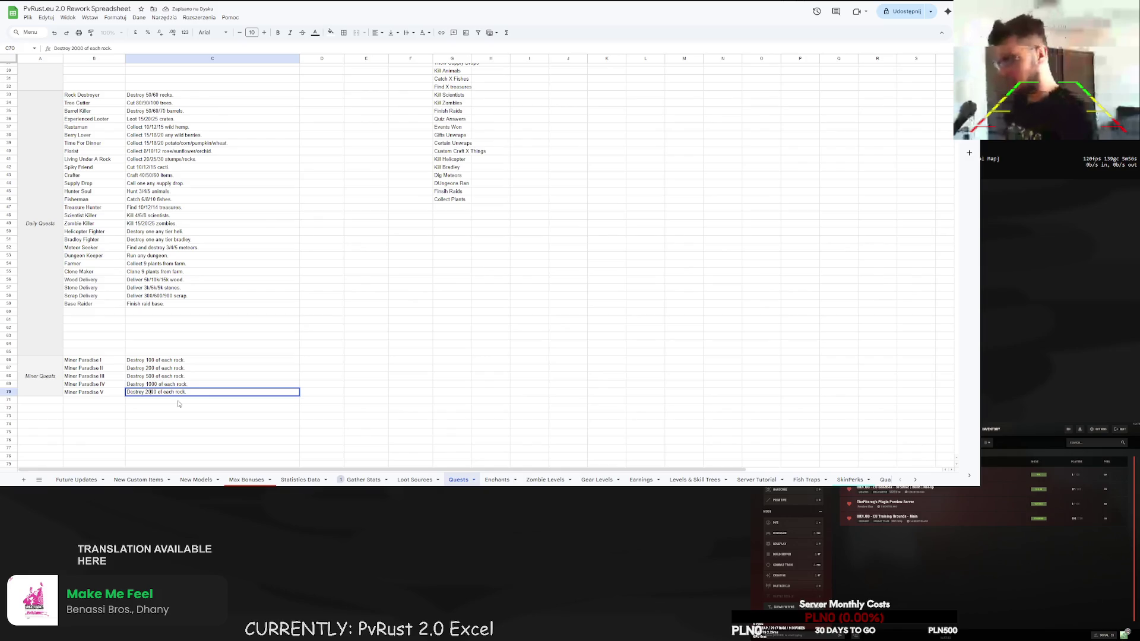
key(BackSpace)
text(5)
key(Return)
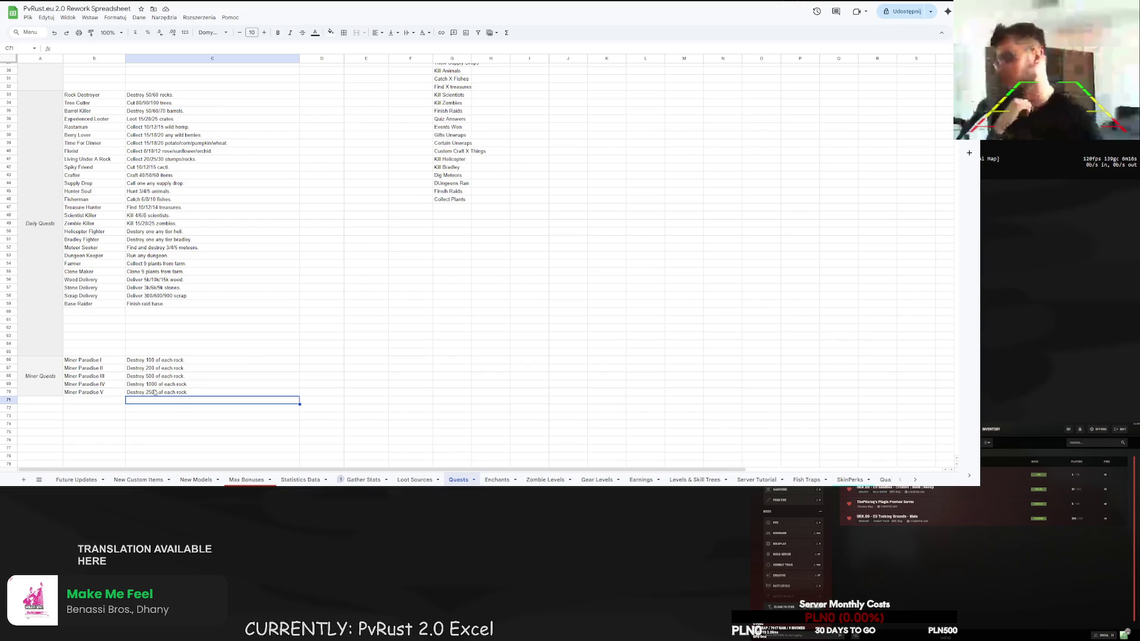
click(159, 361)
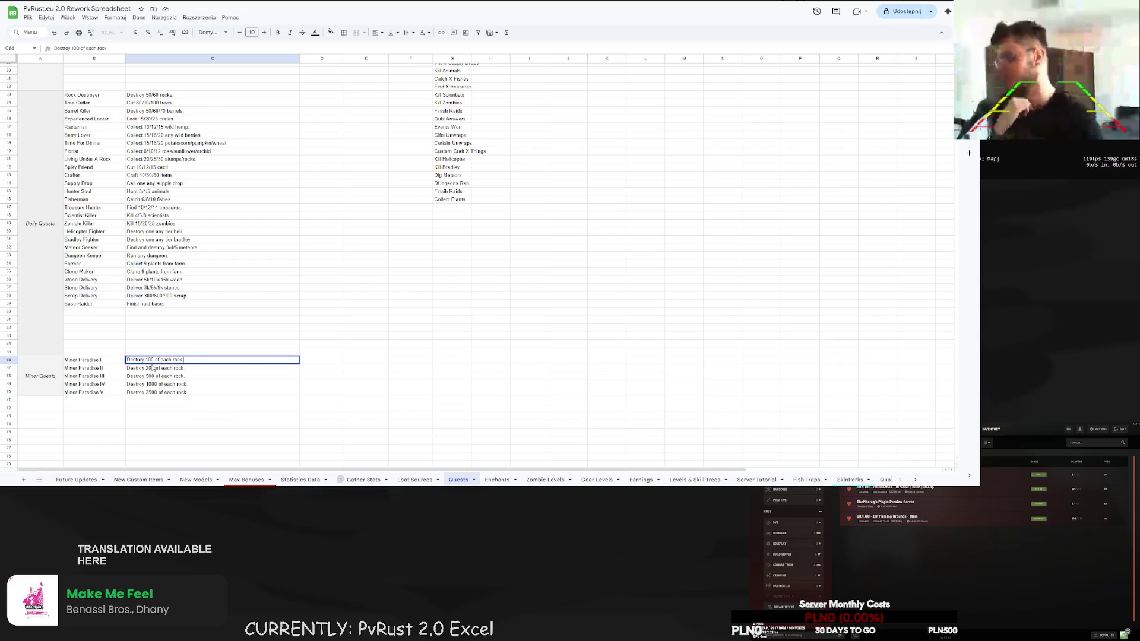
key(Escape)
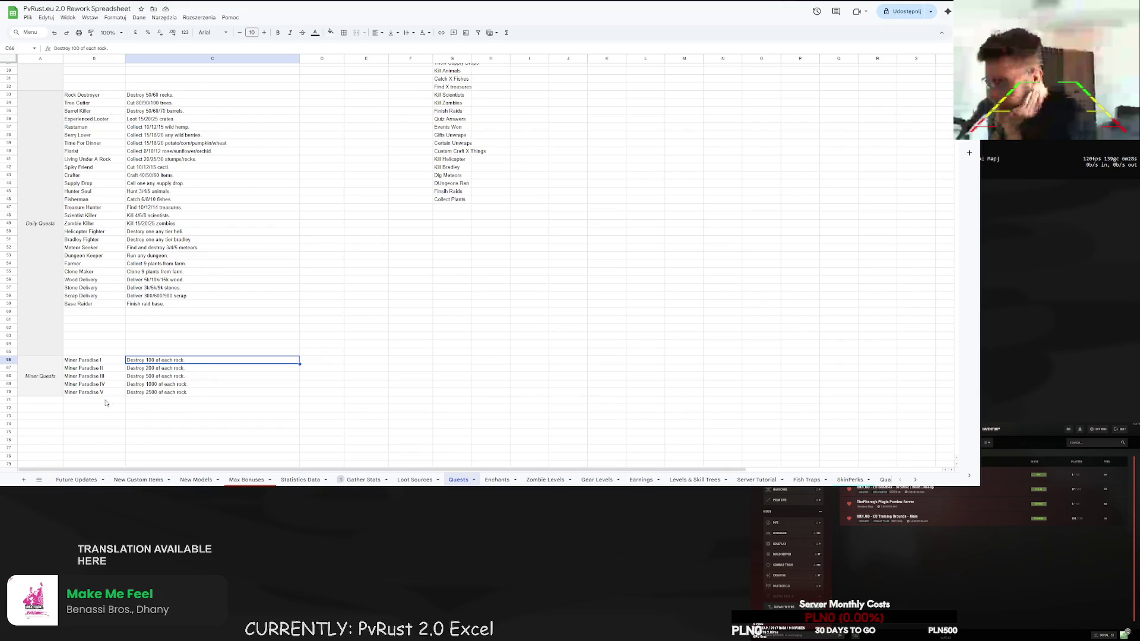
click(198, 361)
double_click(198, 361)
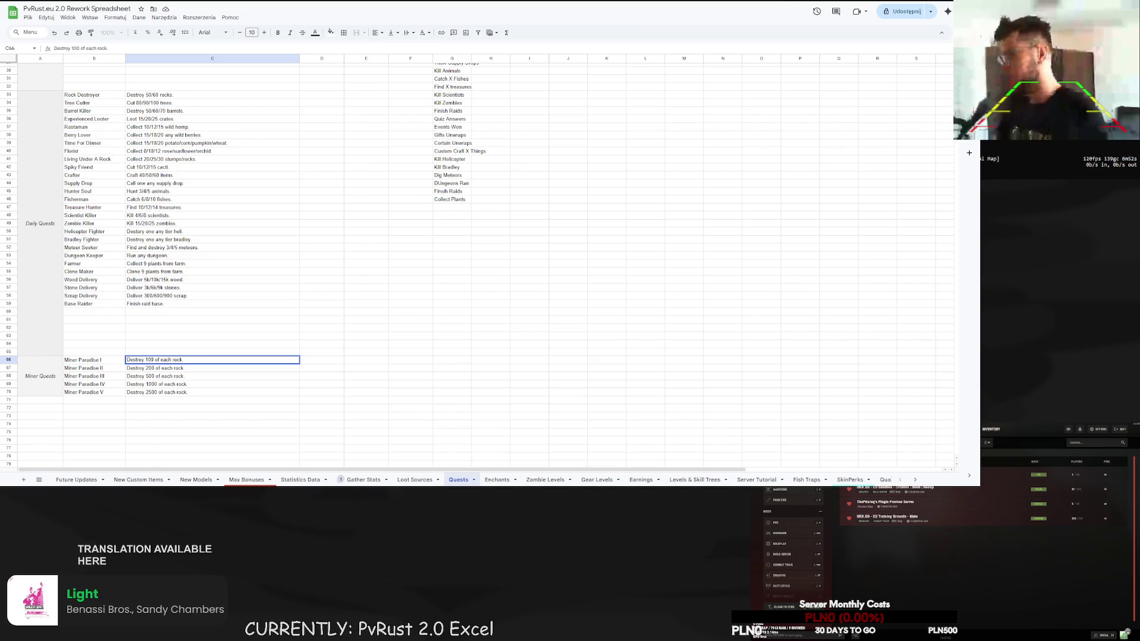
key(F1)
text(connect c)
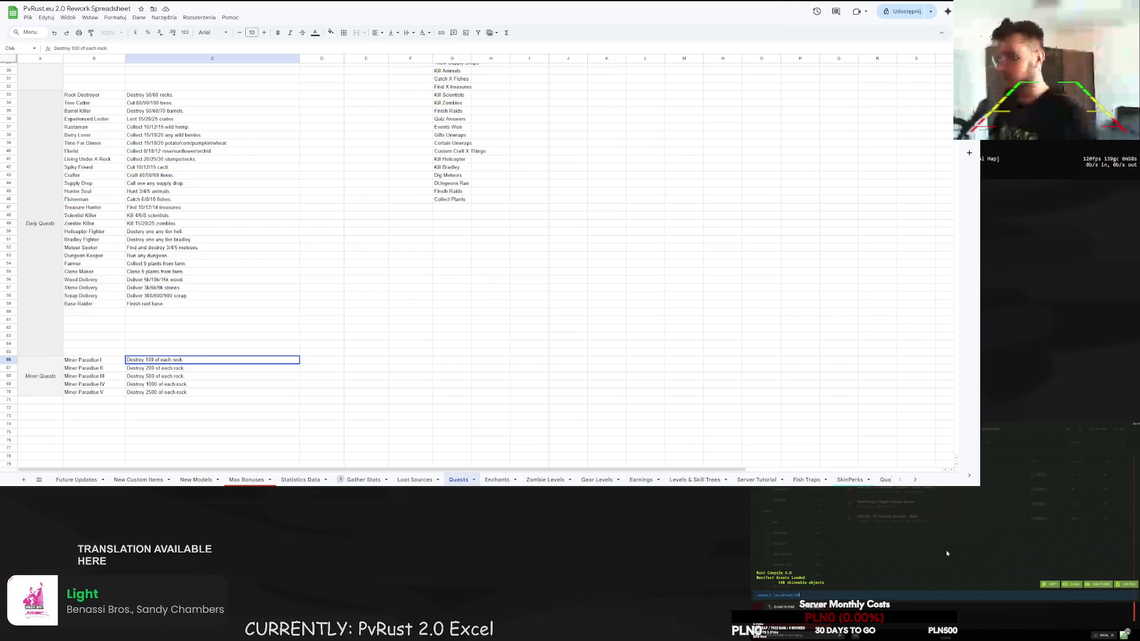
key(Return)
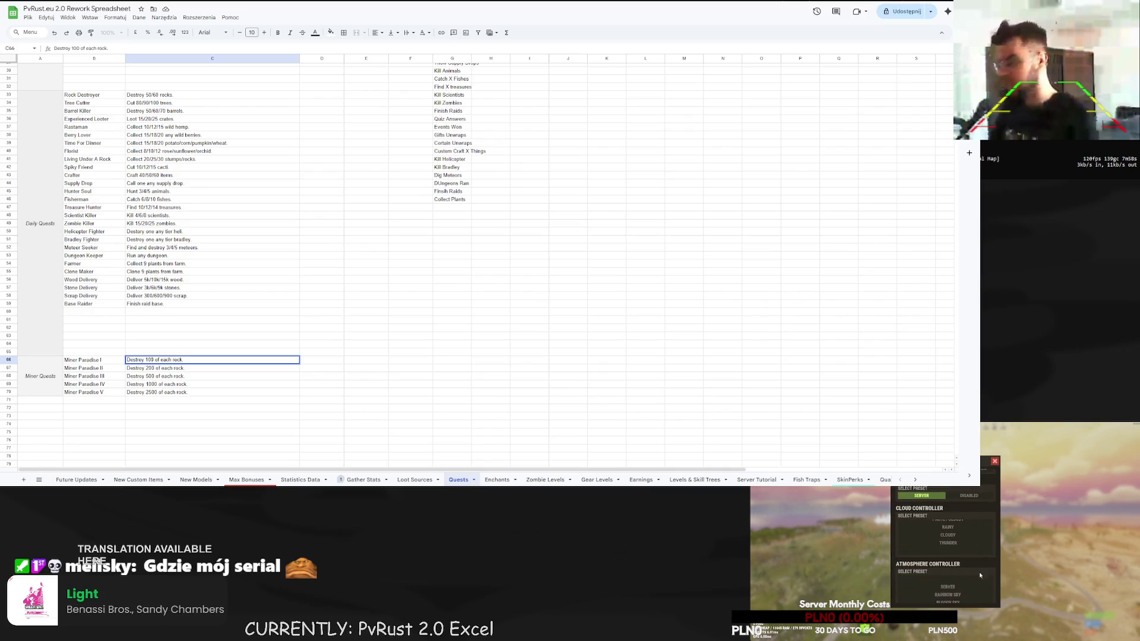
click(998, 461)
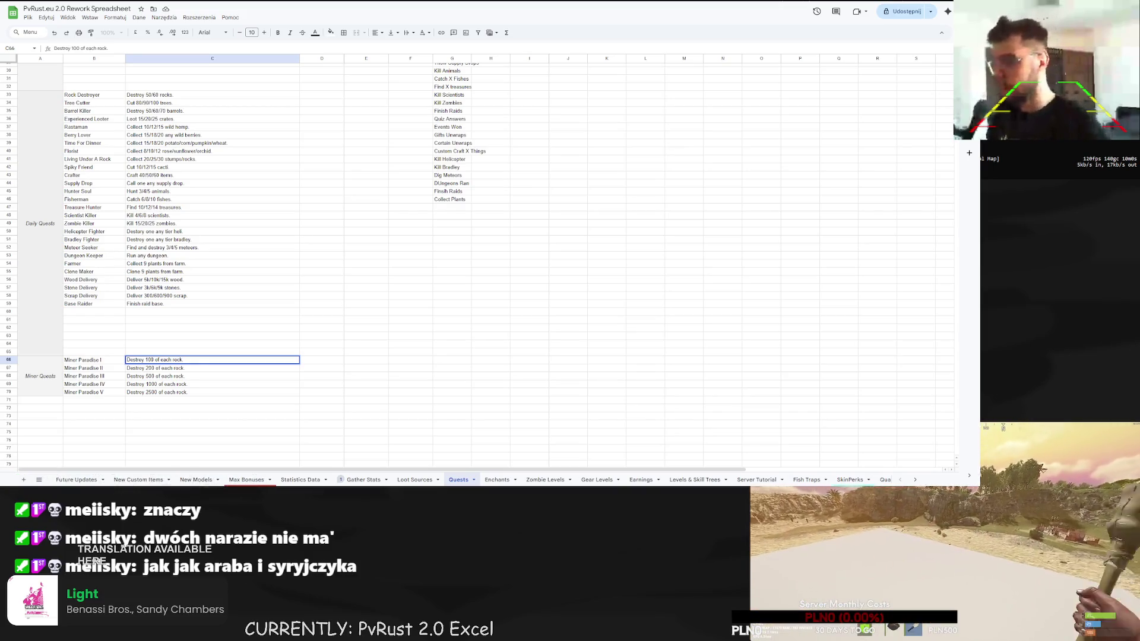
Copy the Miner Paradise block A66:C70 into rows 71–75.
click(178, 400)
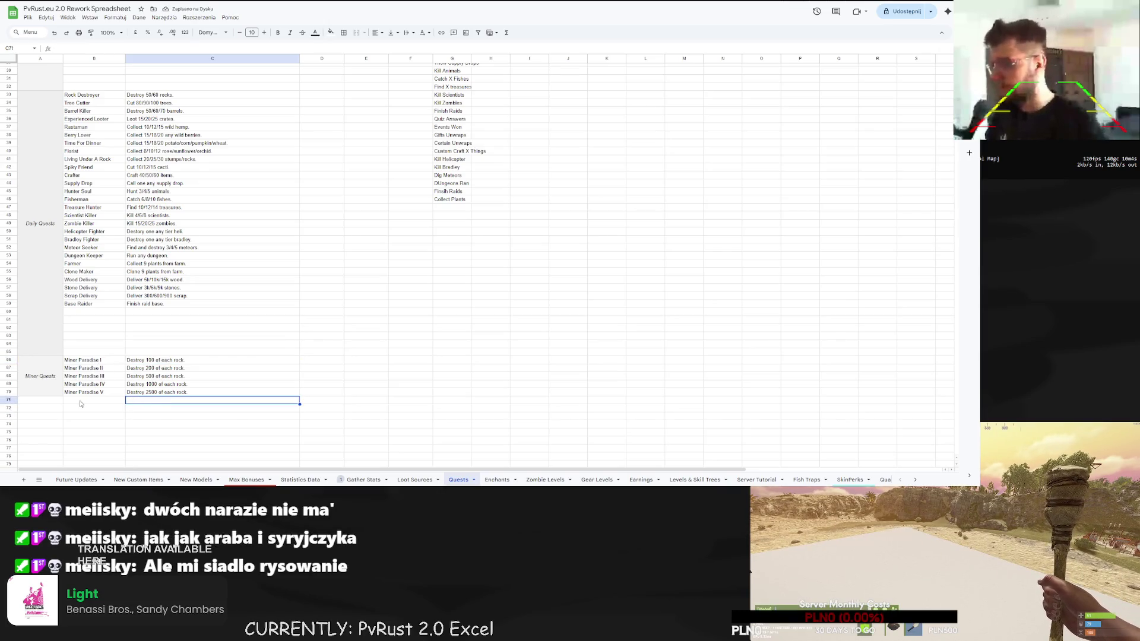
drag(57, 368, 168, 389)
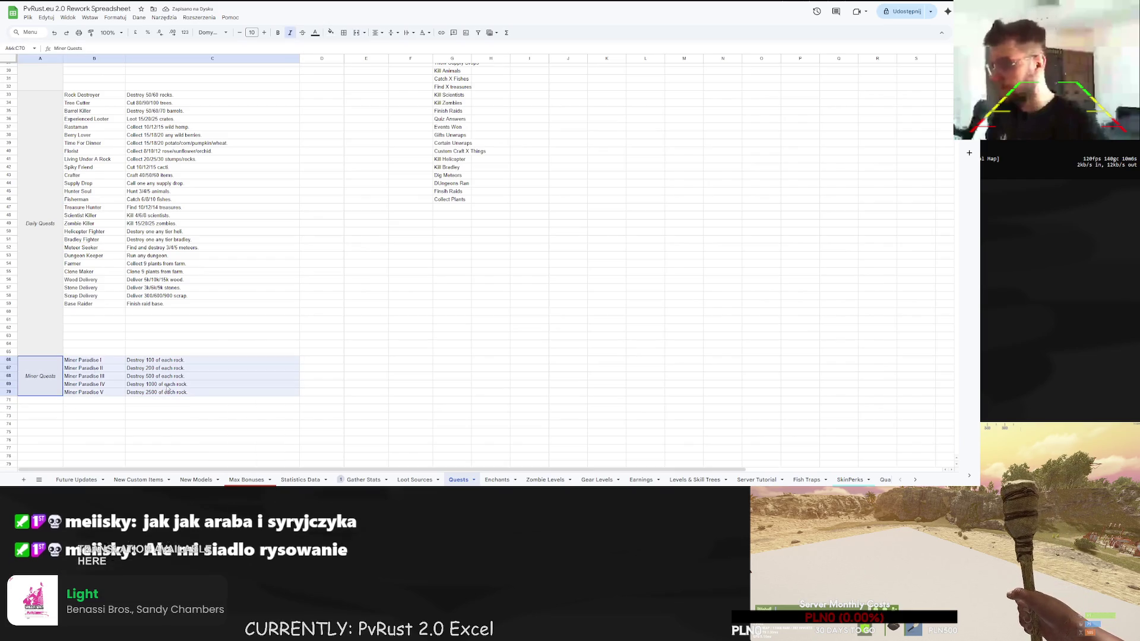
key(ctrl+c)
click(49, 402)
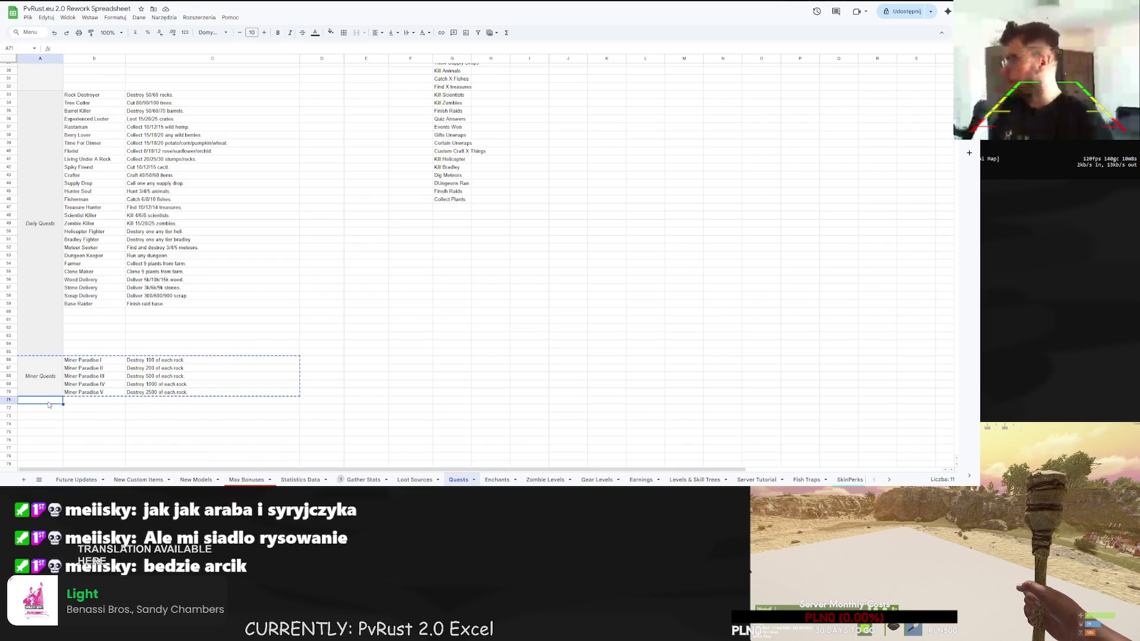
key(ctrl+v)
Rename the first two pasted quests to Lumberjack Paradise I and II.
double_click(101, 402)
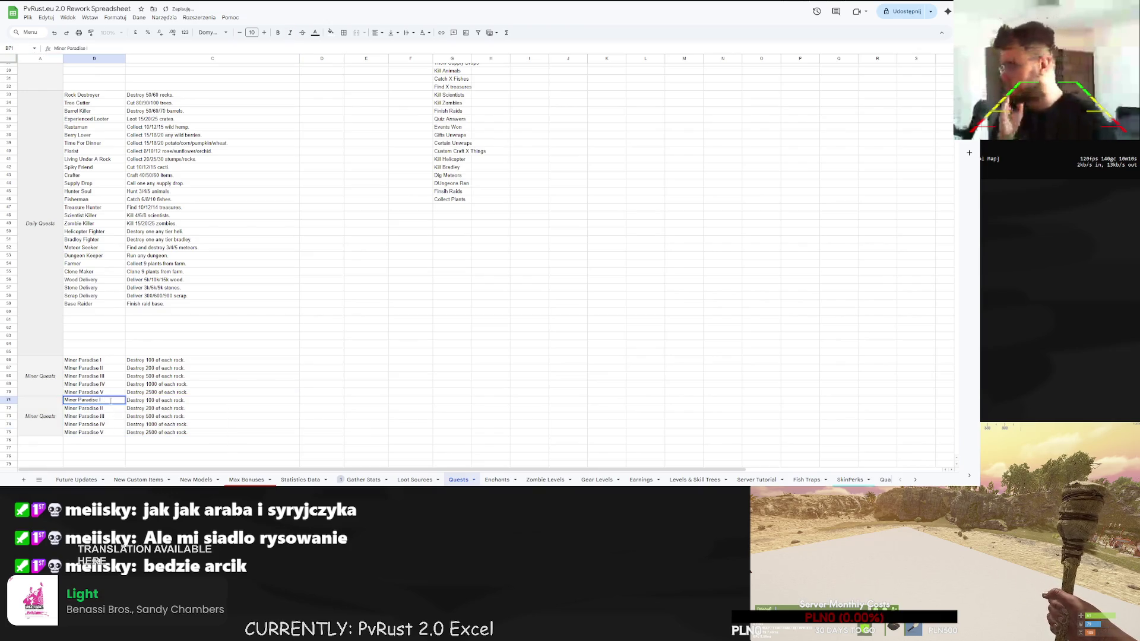
drag(76, 400, 49, 402)
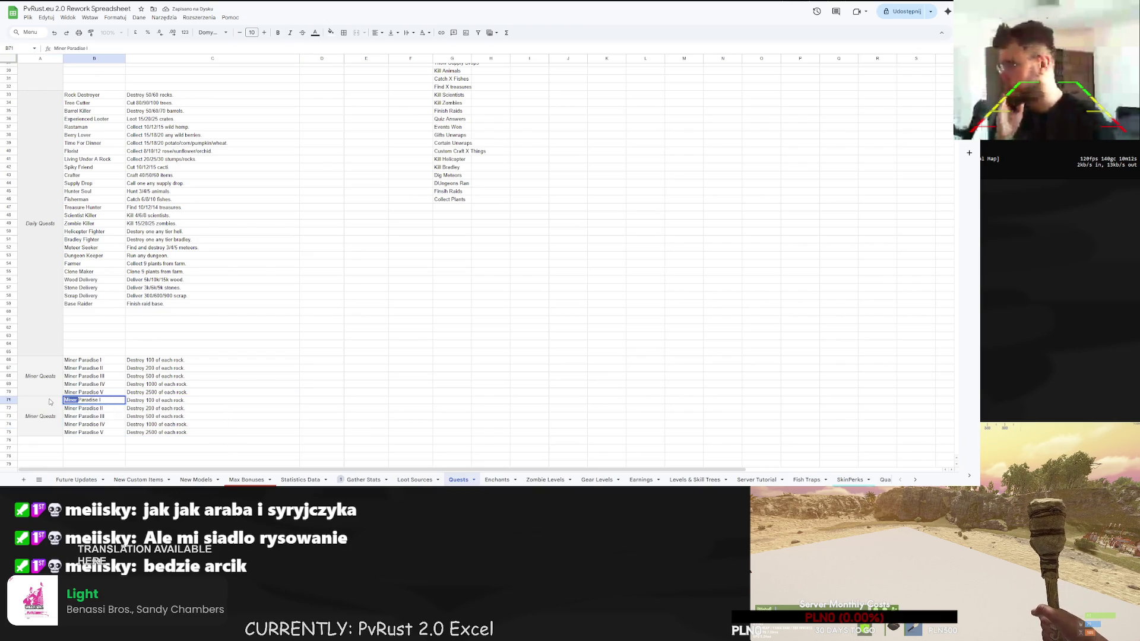
text(L)
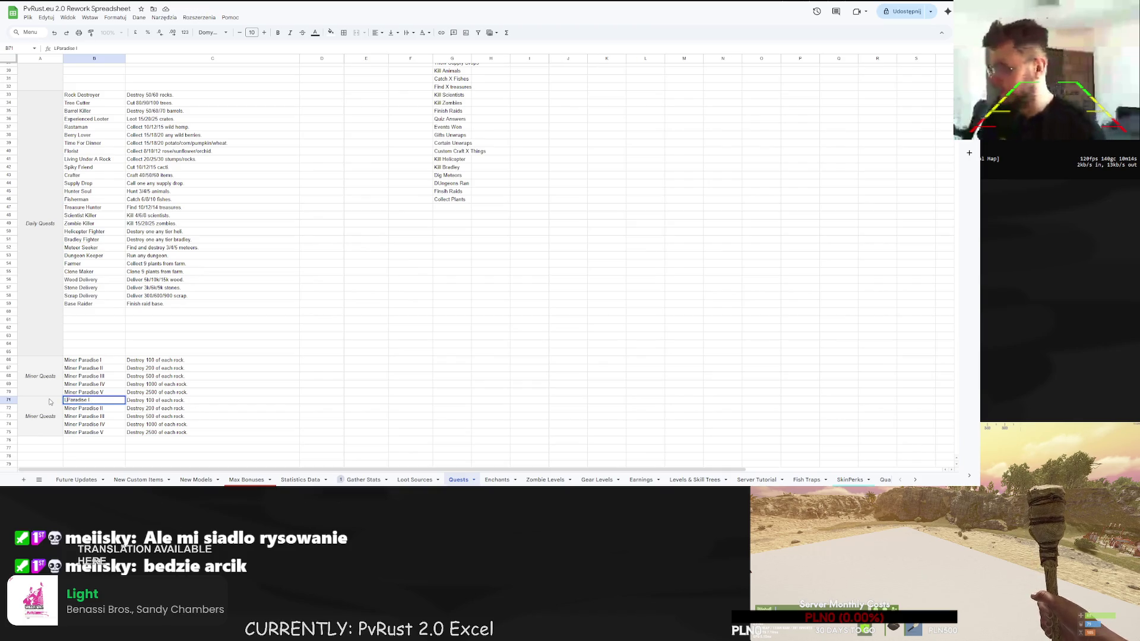
text(umberjack)
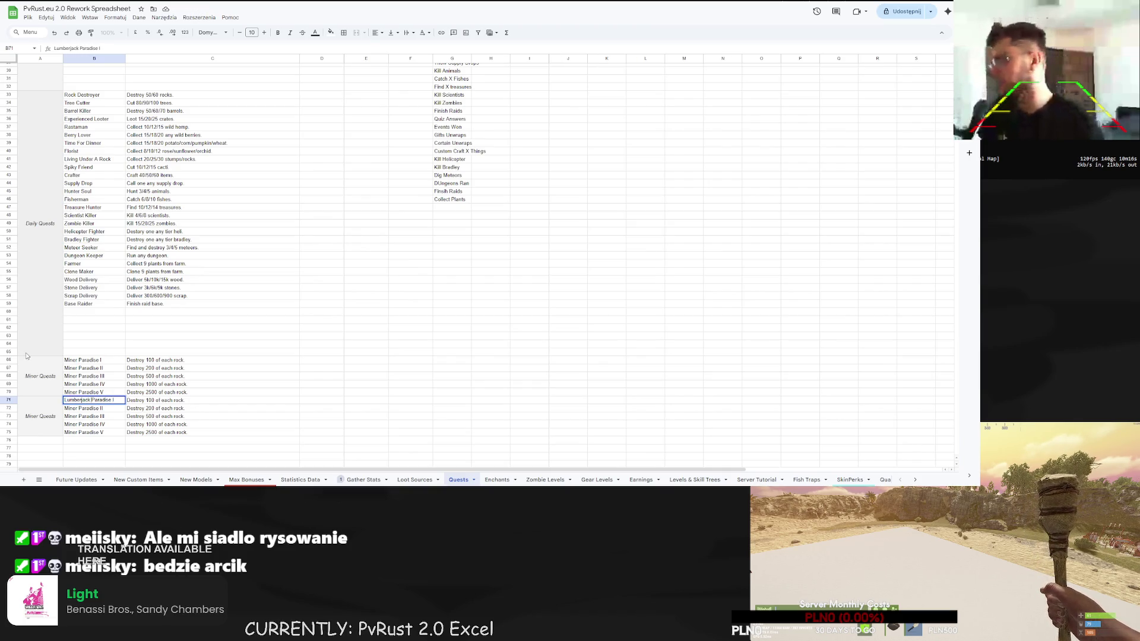
click(78, 410)
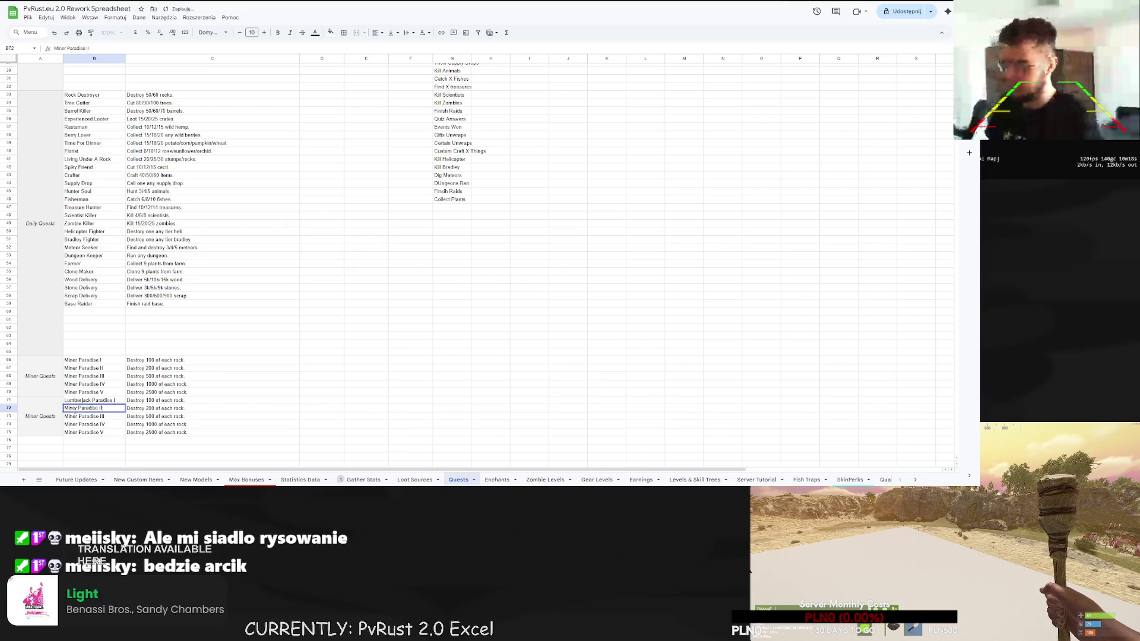
double_click(78, 409)
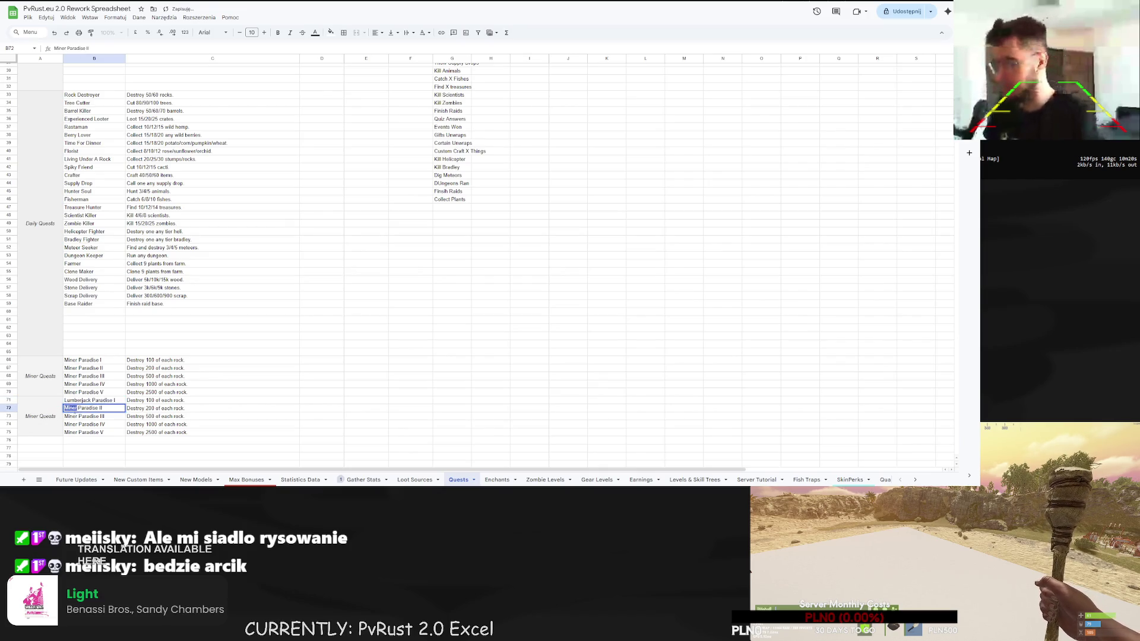
text(Lumberjack)
click(78, 417)
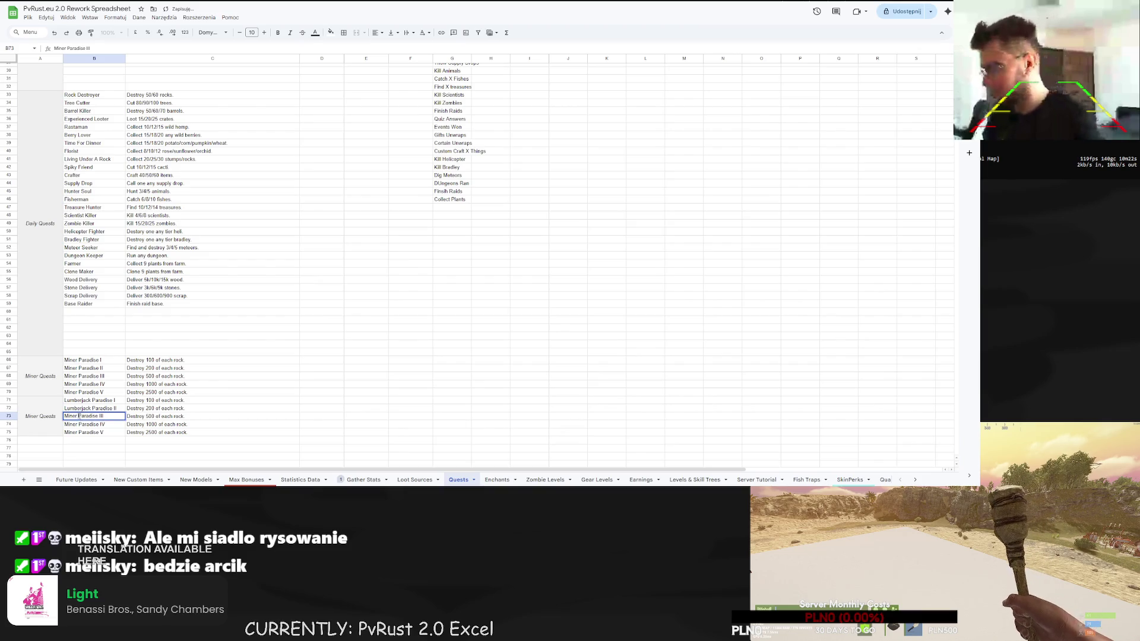
Rename the remaining pasted quests to Lumberjack Paradise III, IV and V.
double_click(78, 416)
text(Lumberjack)
click(78, 425)
double_click(78, 425)
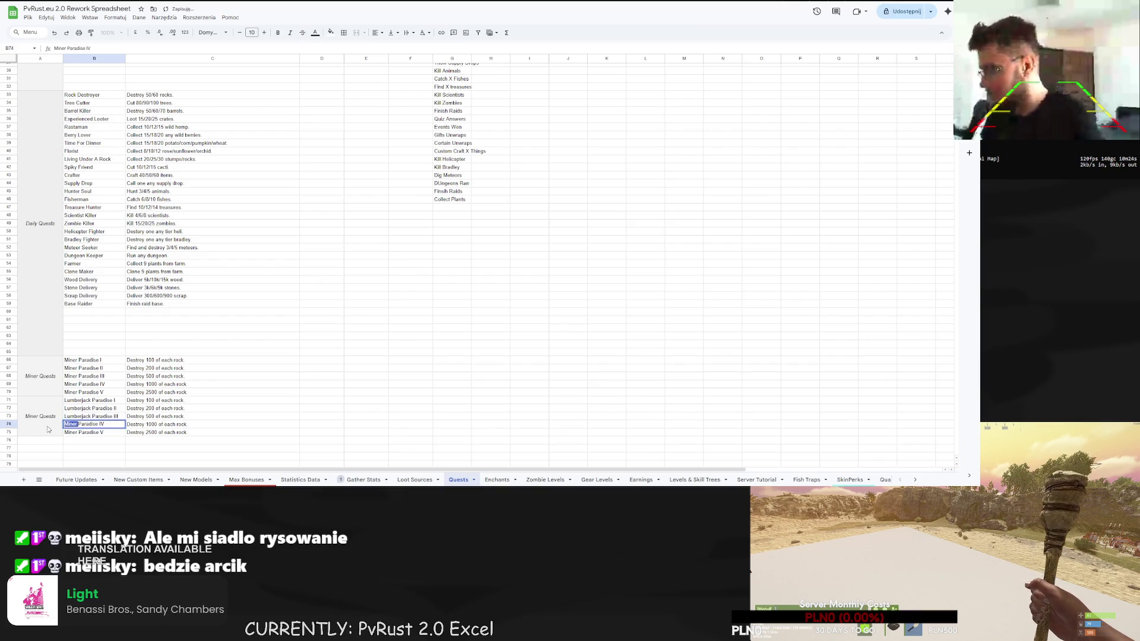
text(Lumberjack)
click(78, 433)
double_click(77, 433)
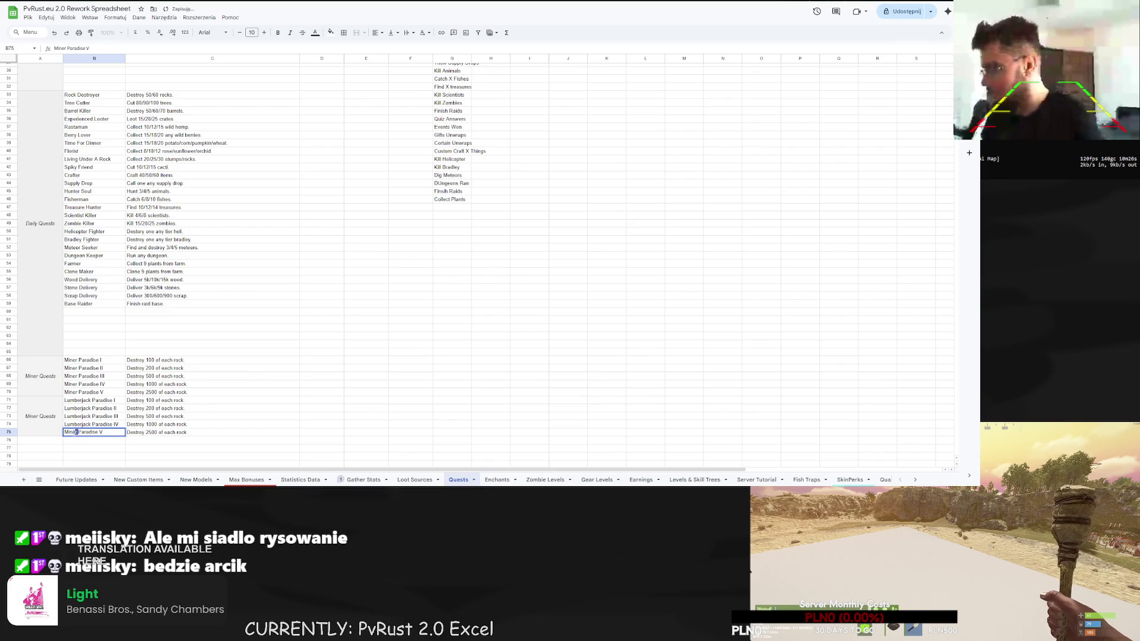
text(Lumberjack)
click(134, 450)
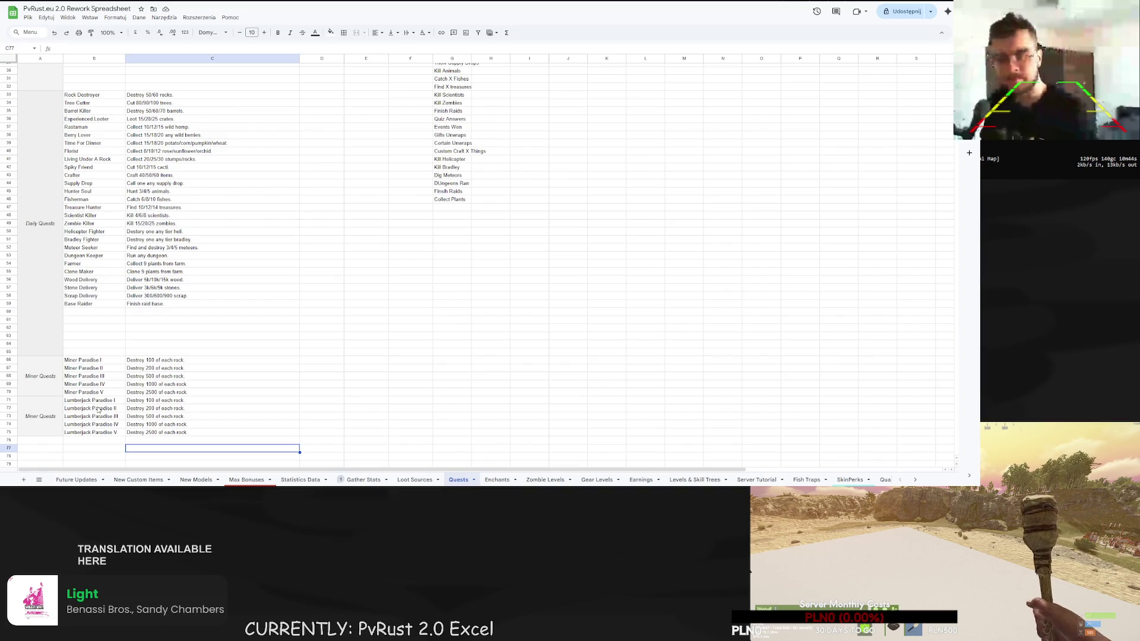
click(434, 209)
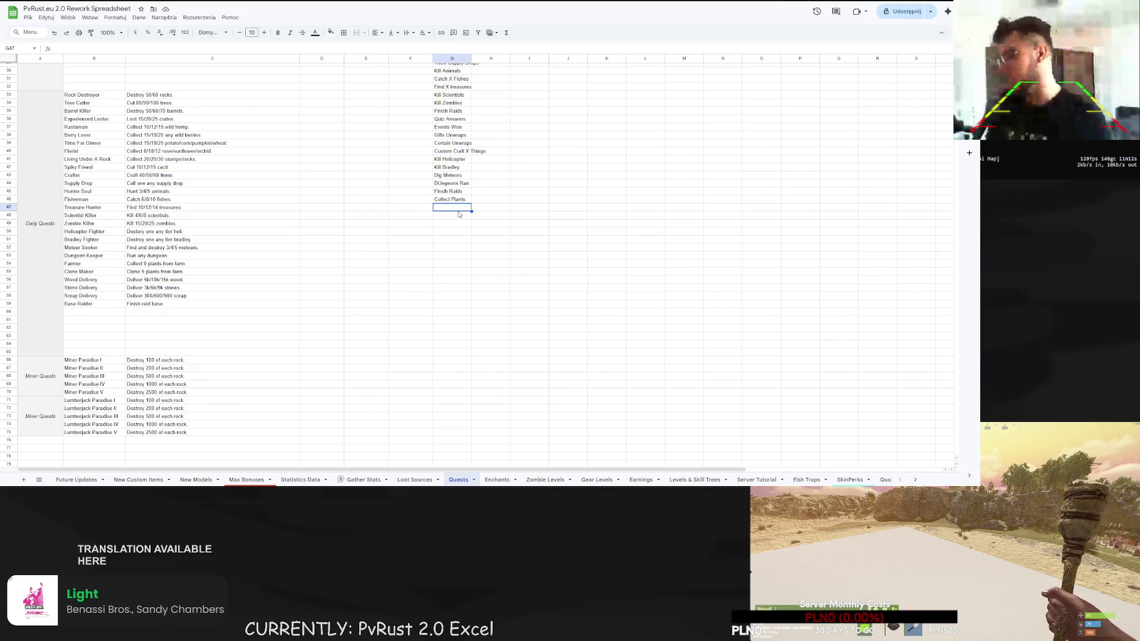
Change the Lumberjack Paradise I and II descriptions to 300 and 600 trees.
scroll(296, 264, down, 3)
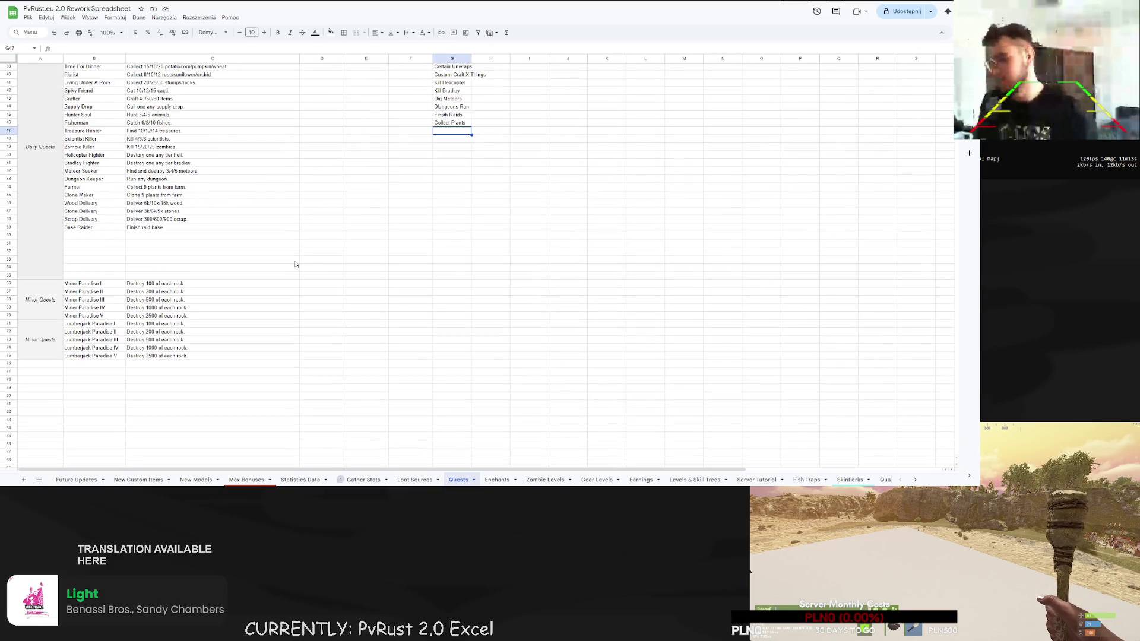
double_click(171, 323)
drag(185, 324, 146, 324)
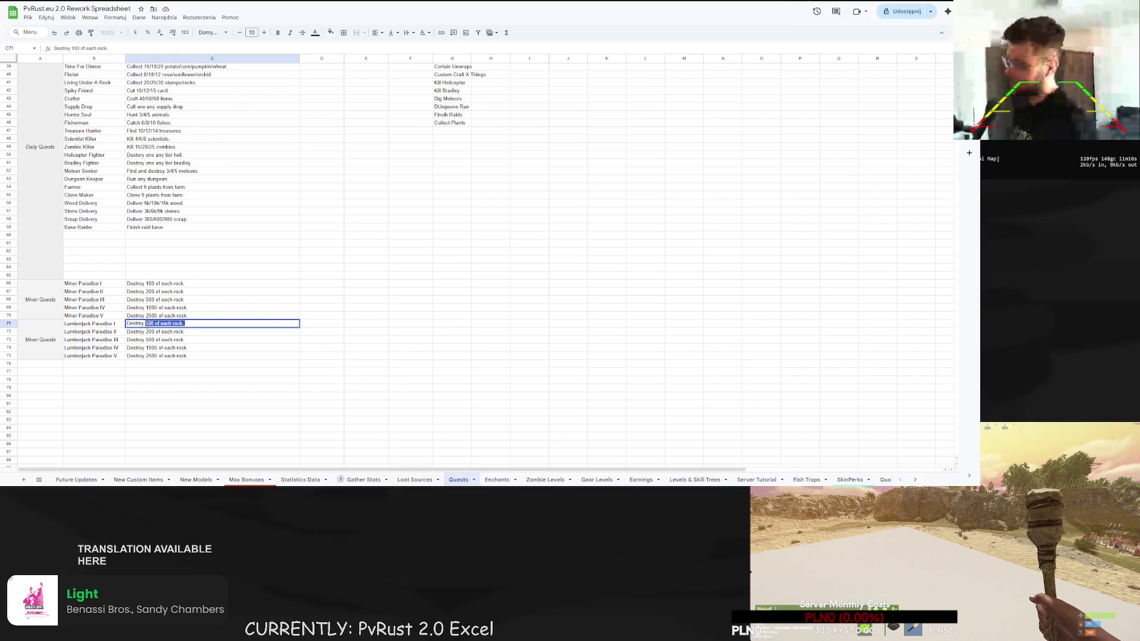
text(300)
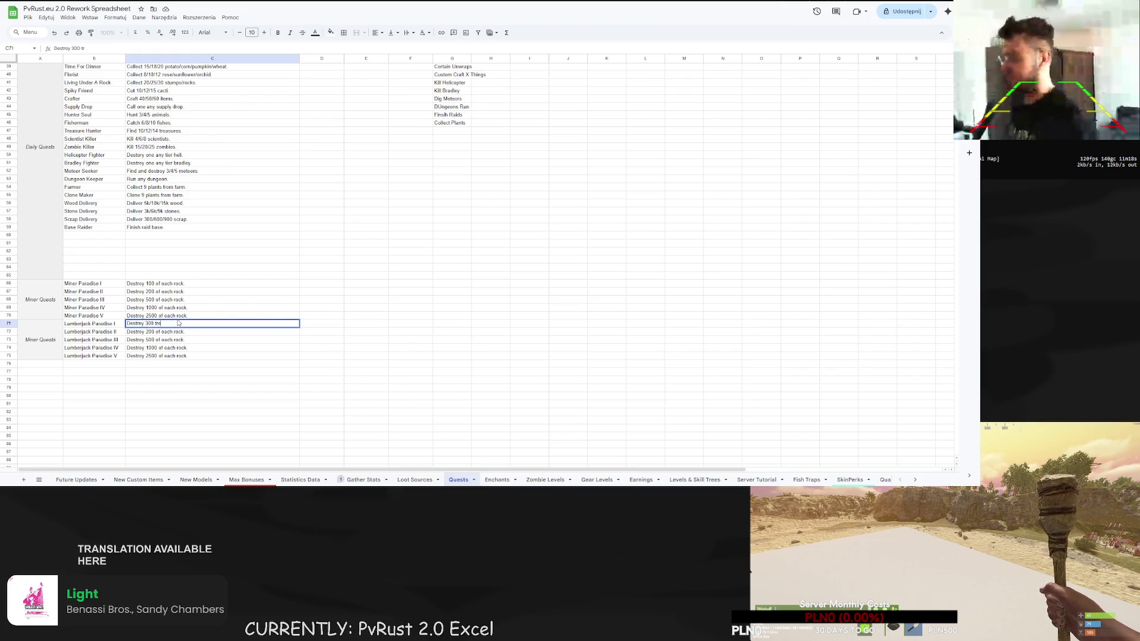
double_click(176, 331)
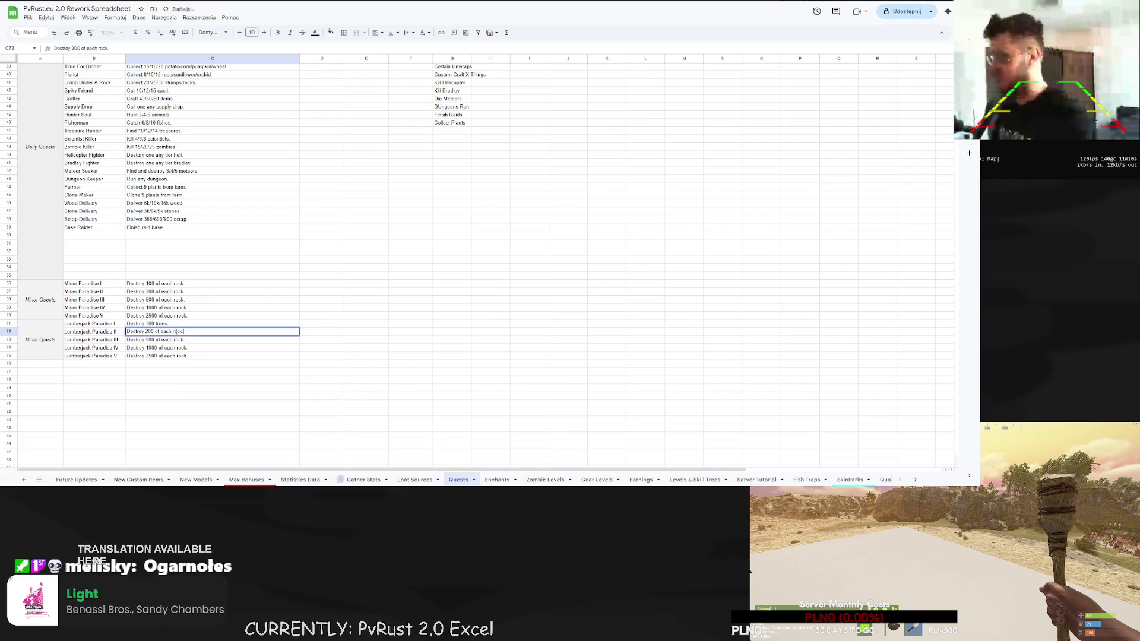
drag(184, 331, 145, 331)
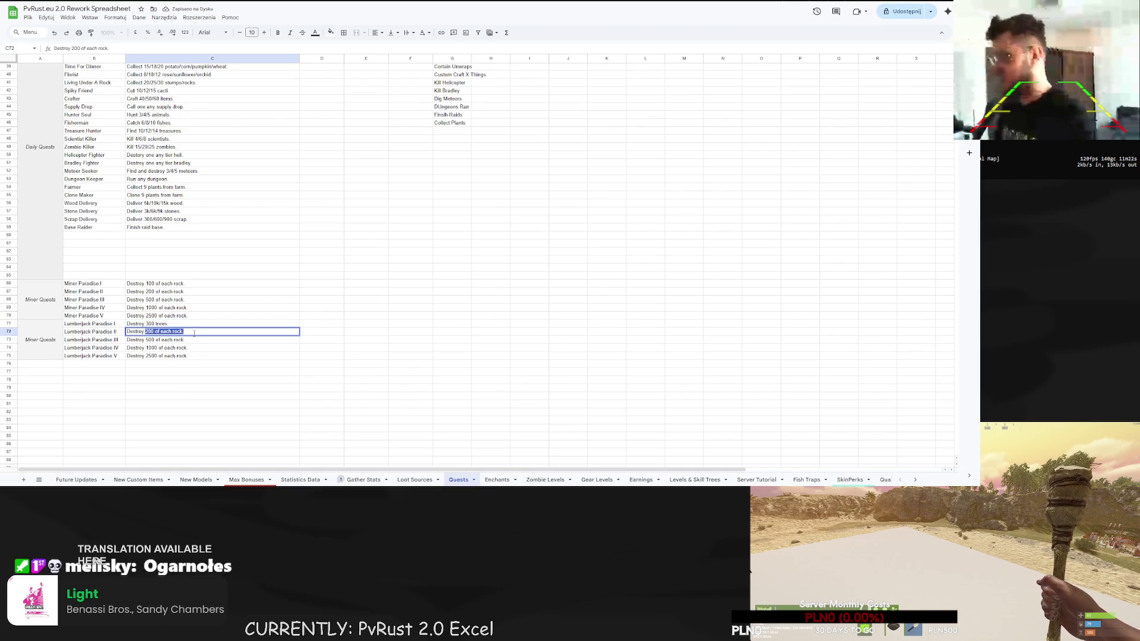
text(600 trees.)
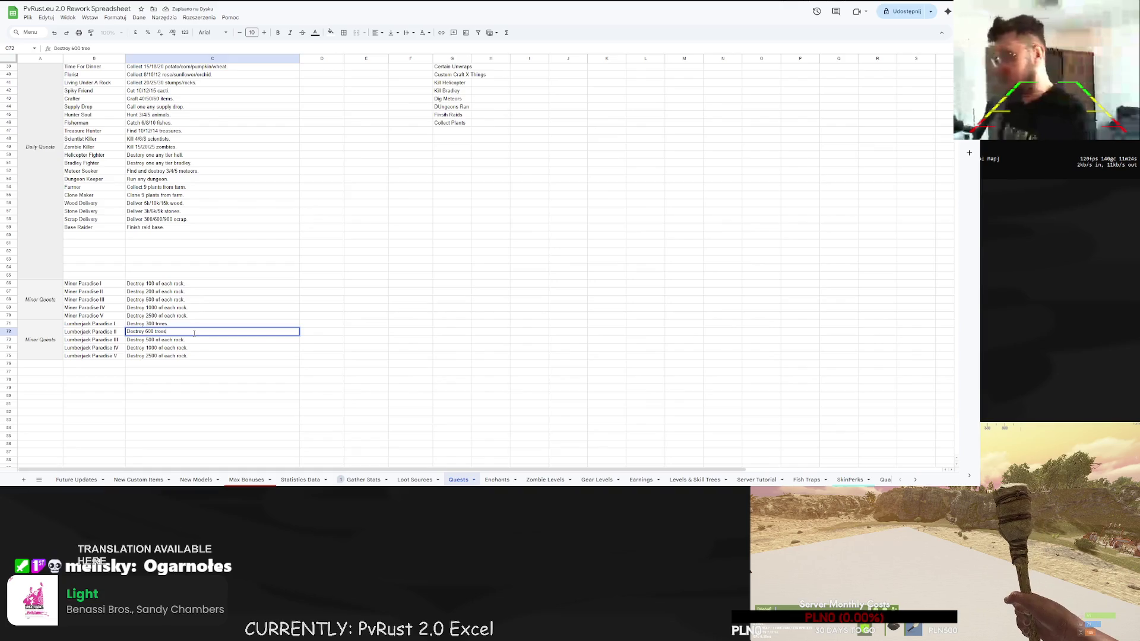
key(Return)
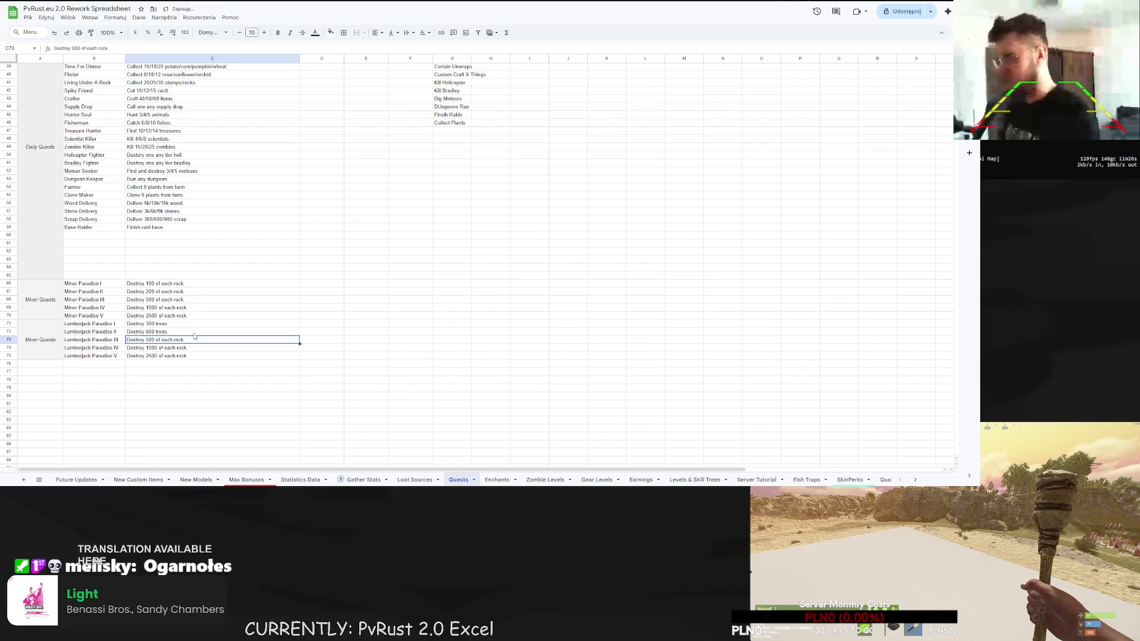
Change the Lumberjack Paradise III–V descriptions to 1500, 3000 and 7500 trees.
double_click(193, 336)
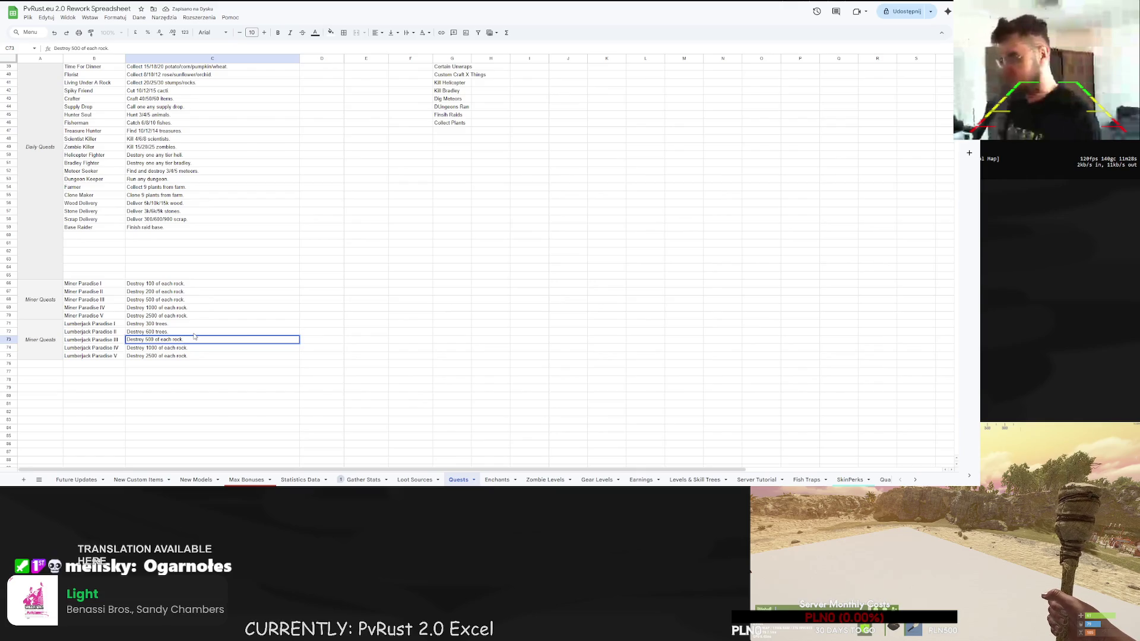
drag(192, 340, 146, 341)
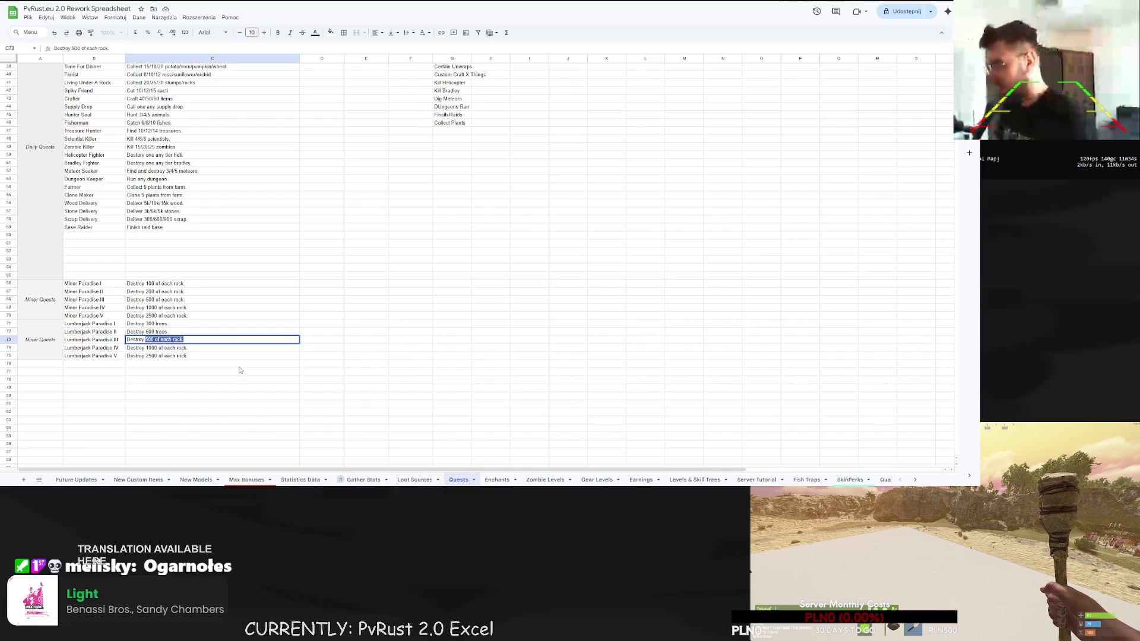
text(150)
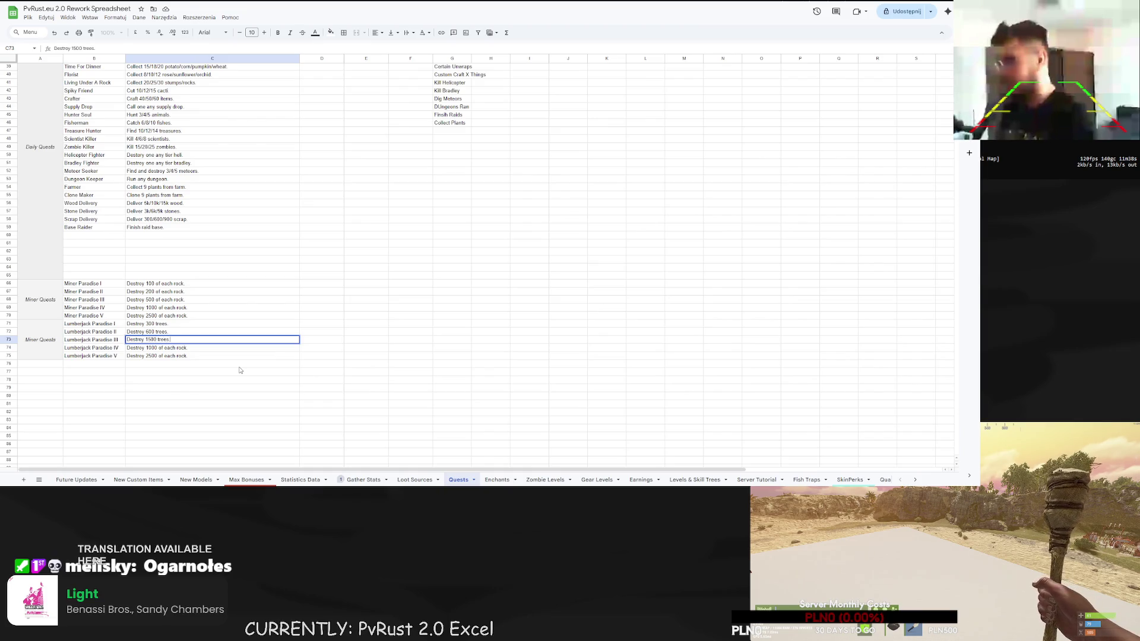
key(Return)
double_click(196, 350)
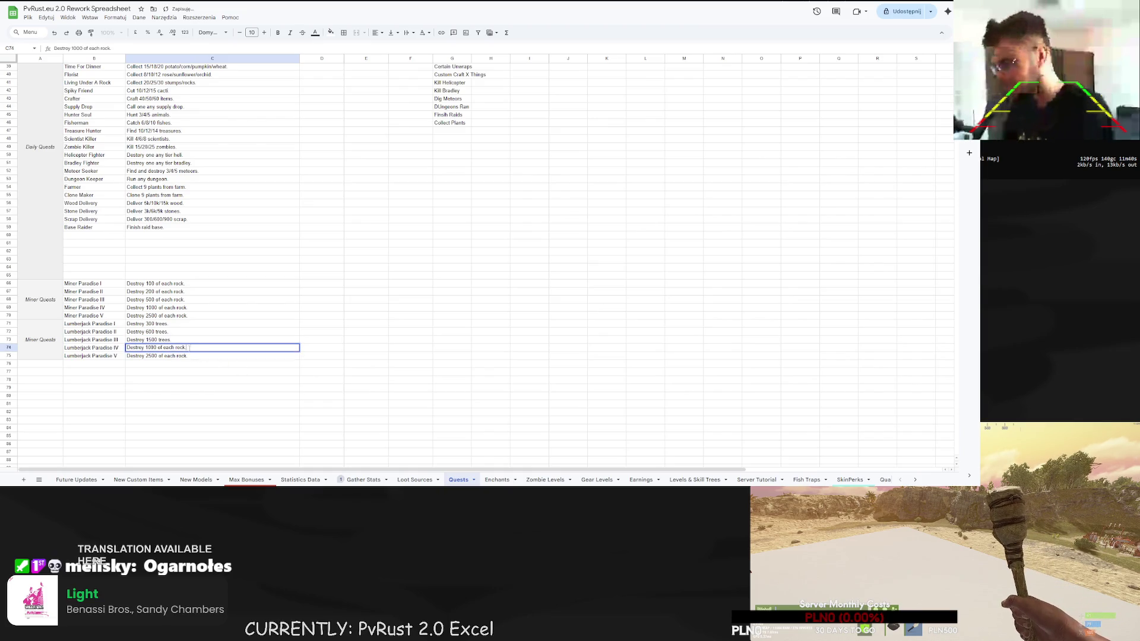
drag(186, 348, 145, 348)
text(3000 trees.)
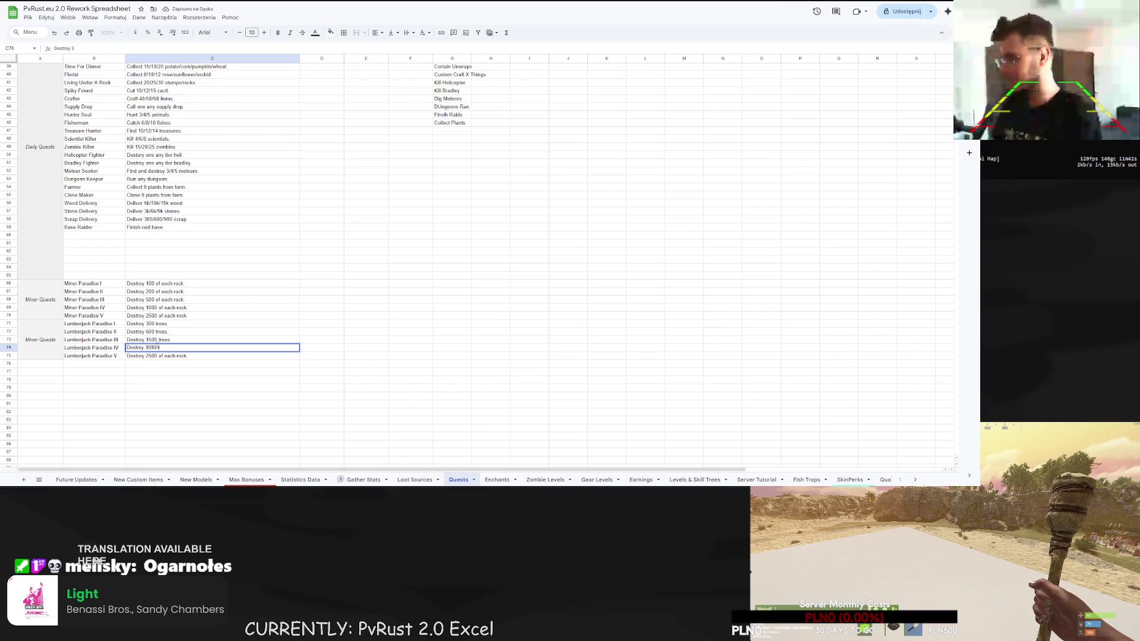
key(Return)
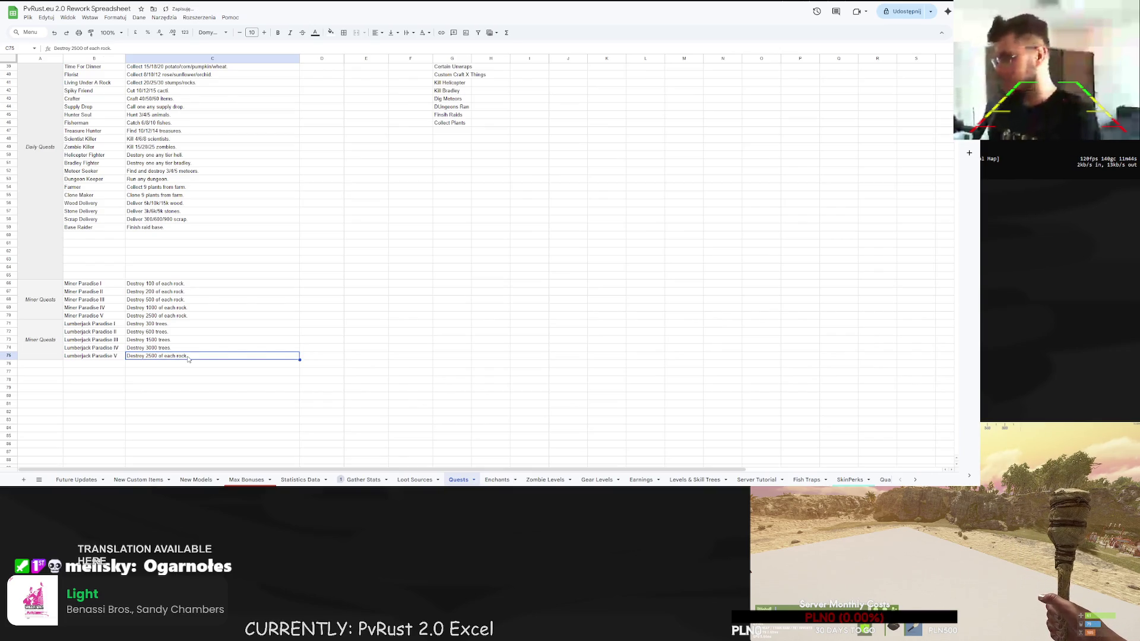
double_click(189, 358)
drag(186, 357, 145, 356)
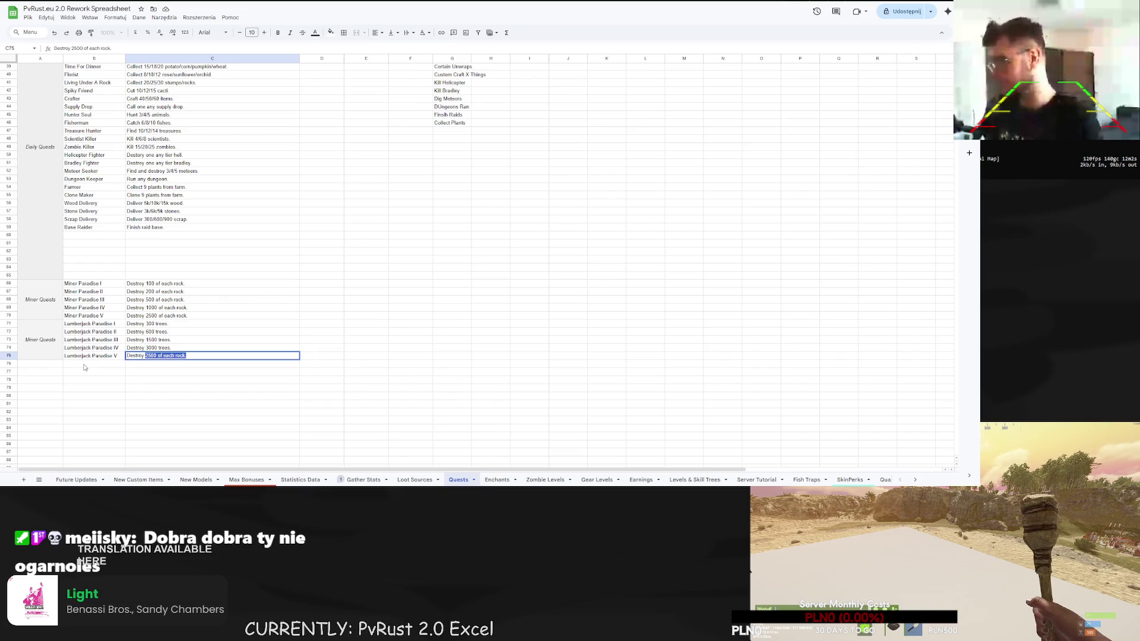
text(7500)
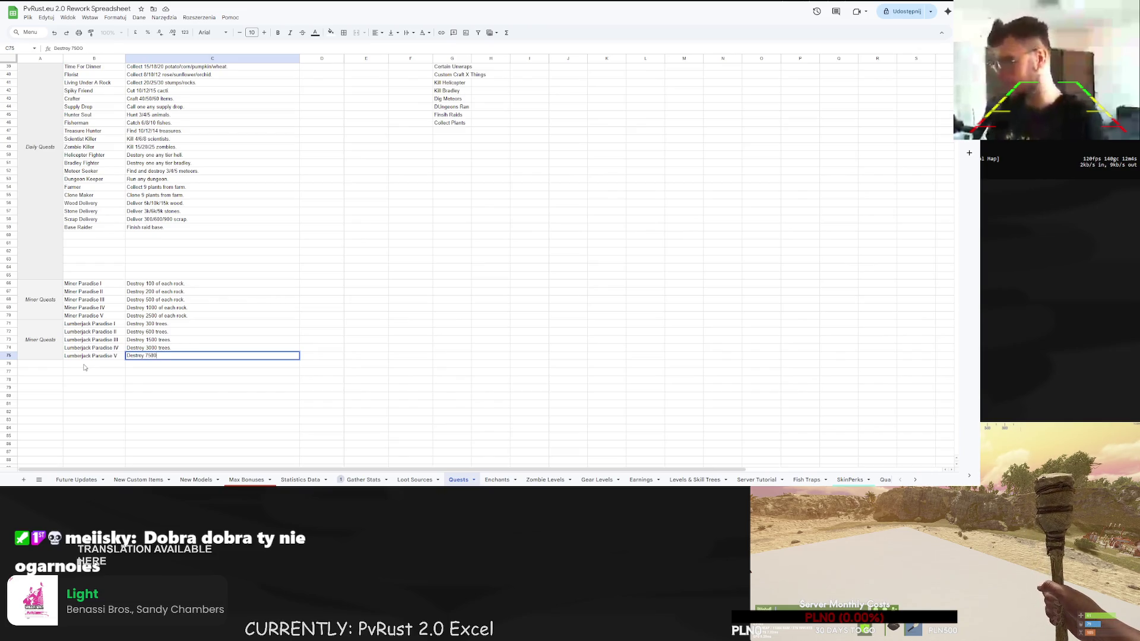
text( trees.)
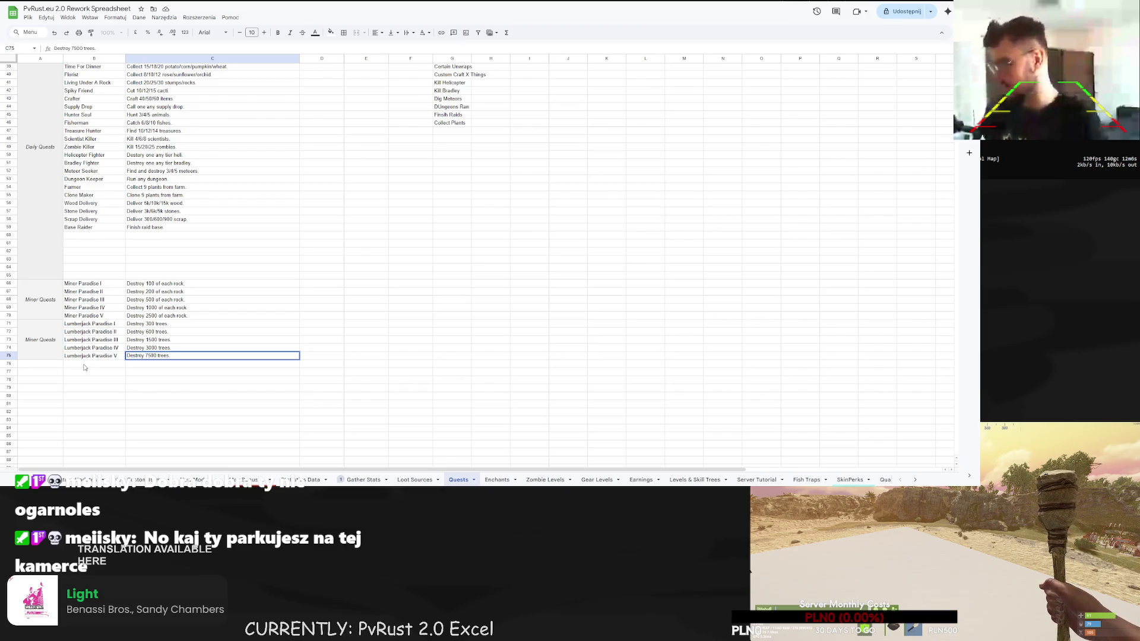
key(Return)
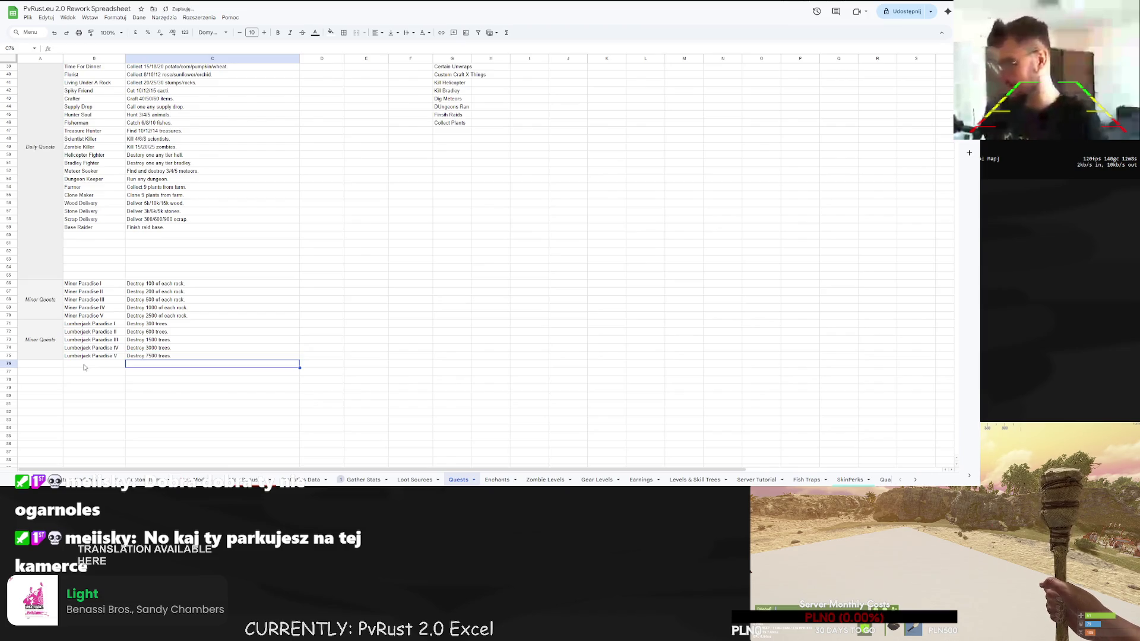